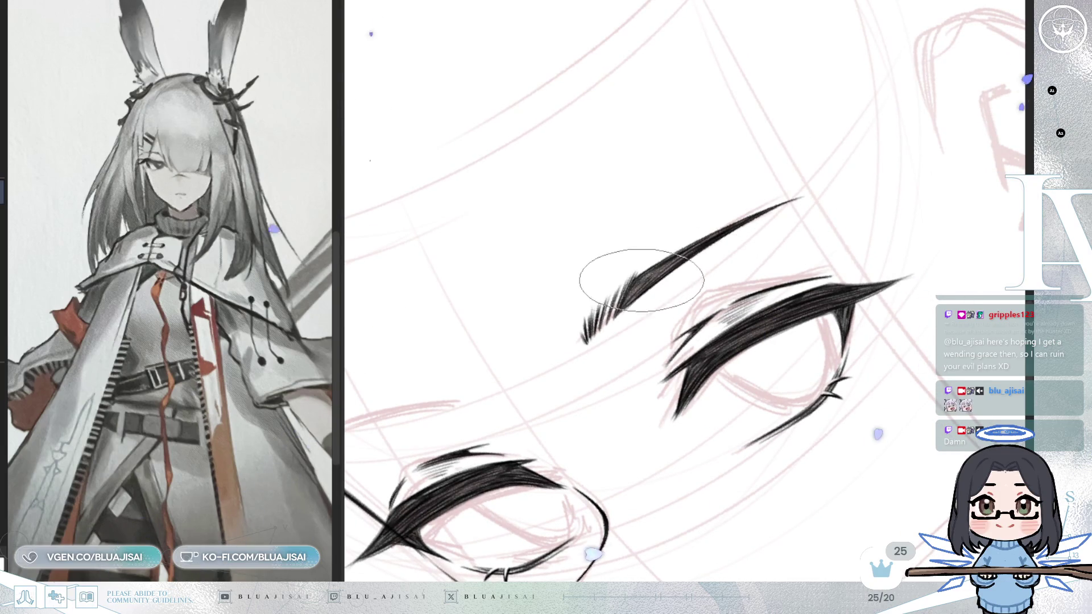
Hatch dense, darker feathery hair strokes into the right eyebrow, rotating and mirroring the view as needed
key(h)
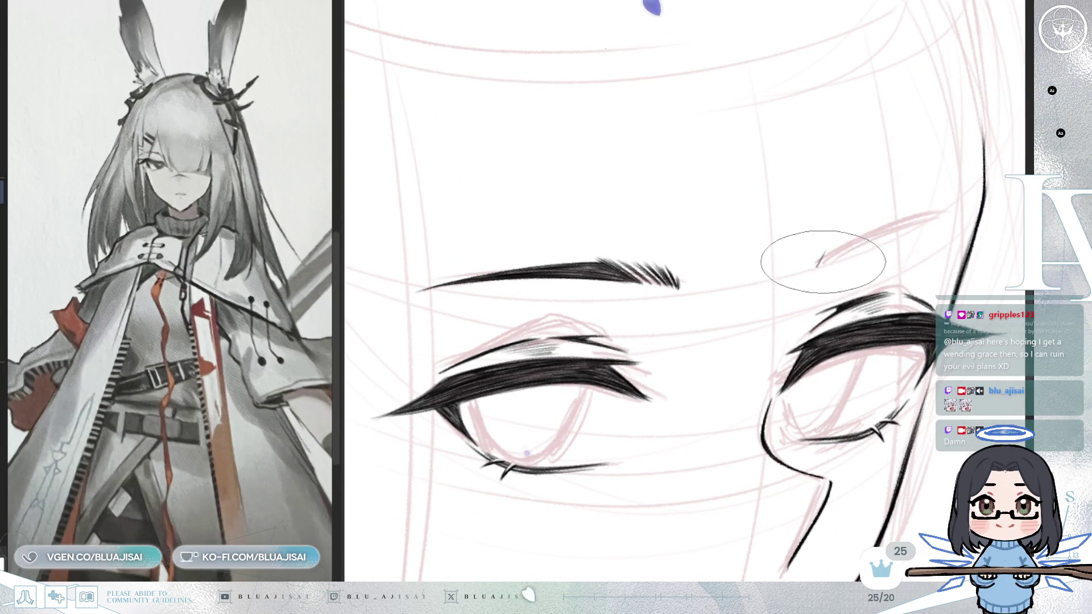
mouse_move(819, 263)
mouse_down()
mouse_move(885, 226)
mouse_move(975, 212)
mouse_up()
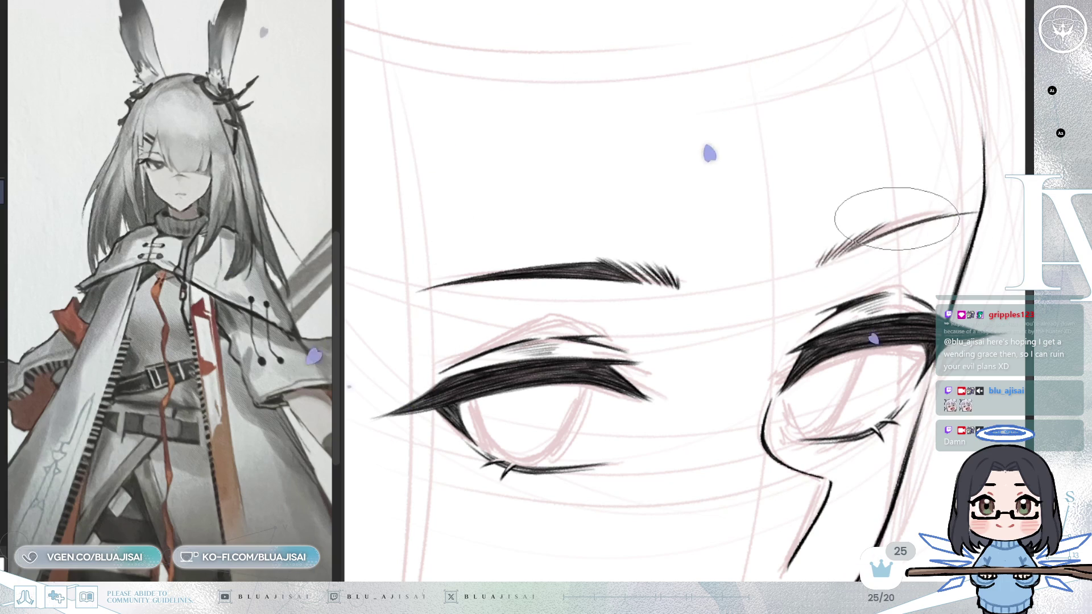
drag(853, 243, 975, 212)
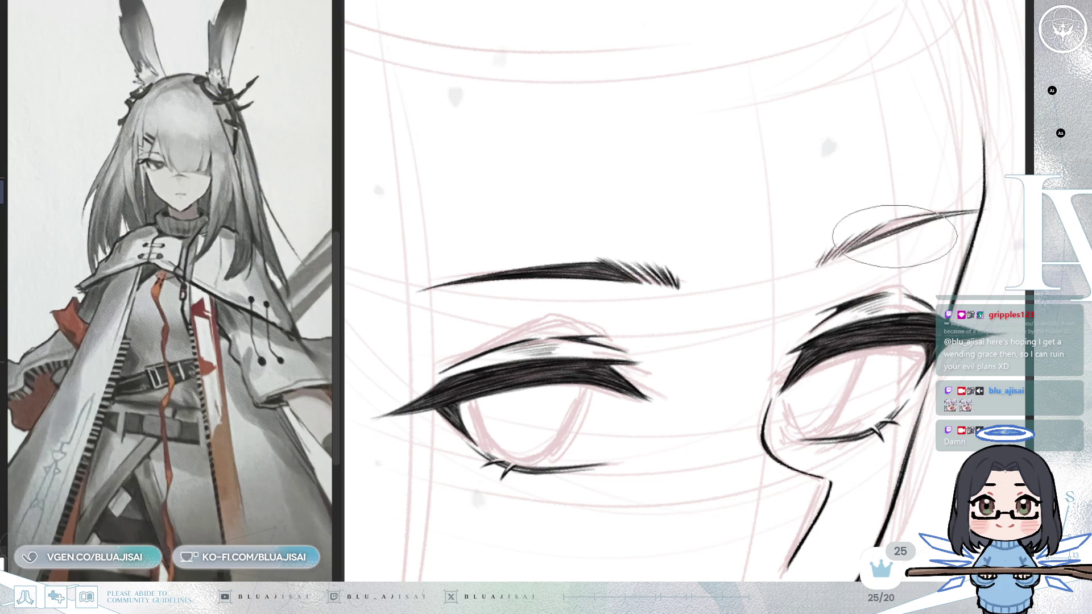
drag(859, 248, 816, 238)
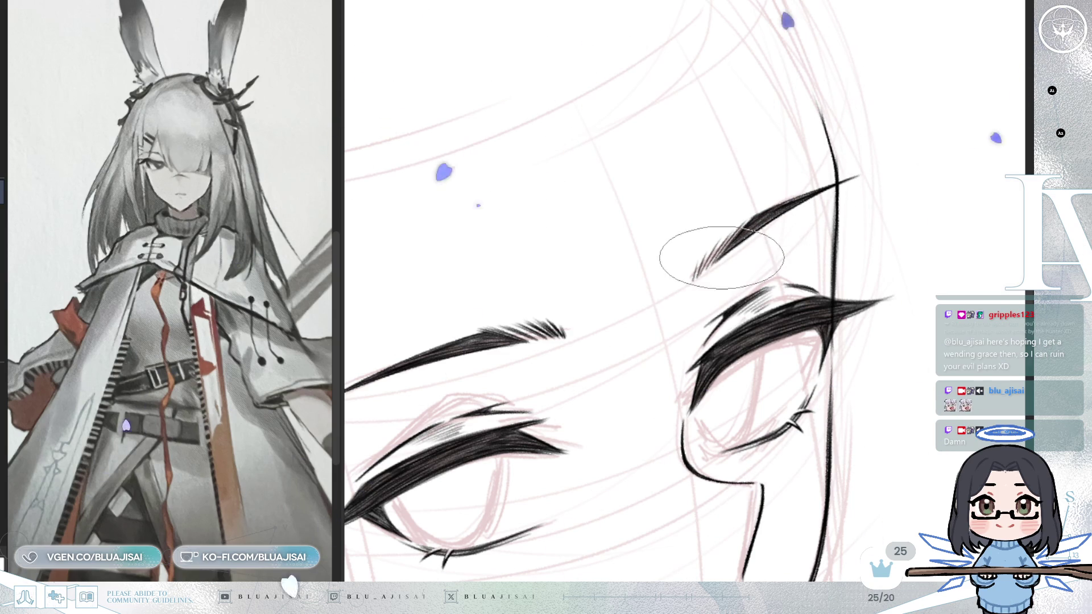
drag(796, 211, 718, 279)
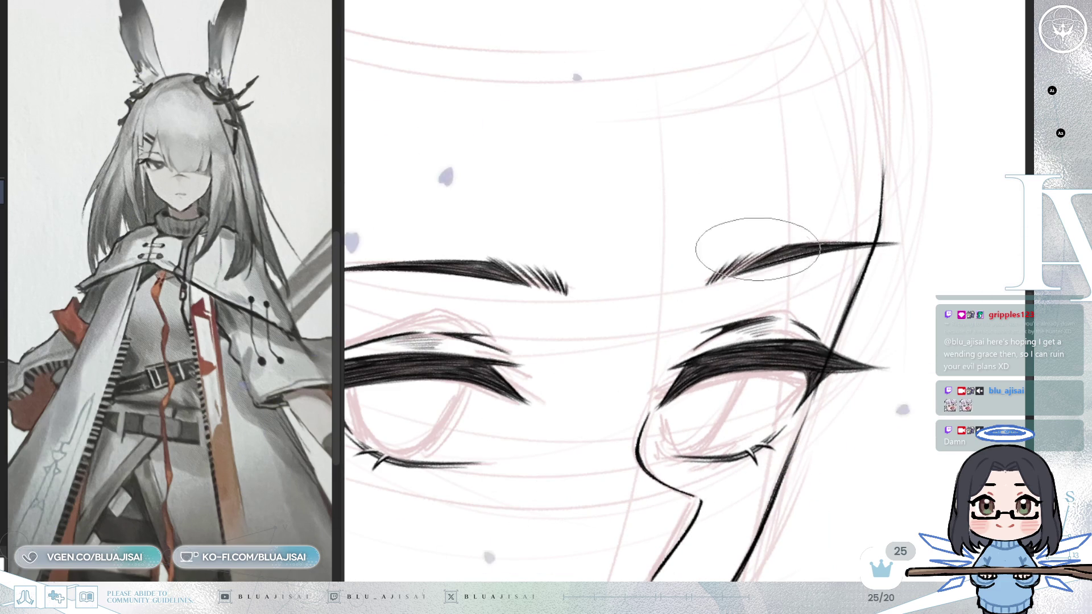
drag(711, 278, 808, 245)
scroll(914, 207, down, 4)
mouse_move(877, 302)
mouse_down()
mouse_move(804, 208)
mouse_move(864, 285)
mouse_up()
drag(918, 259, 939, 285)
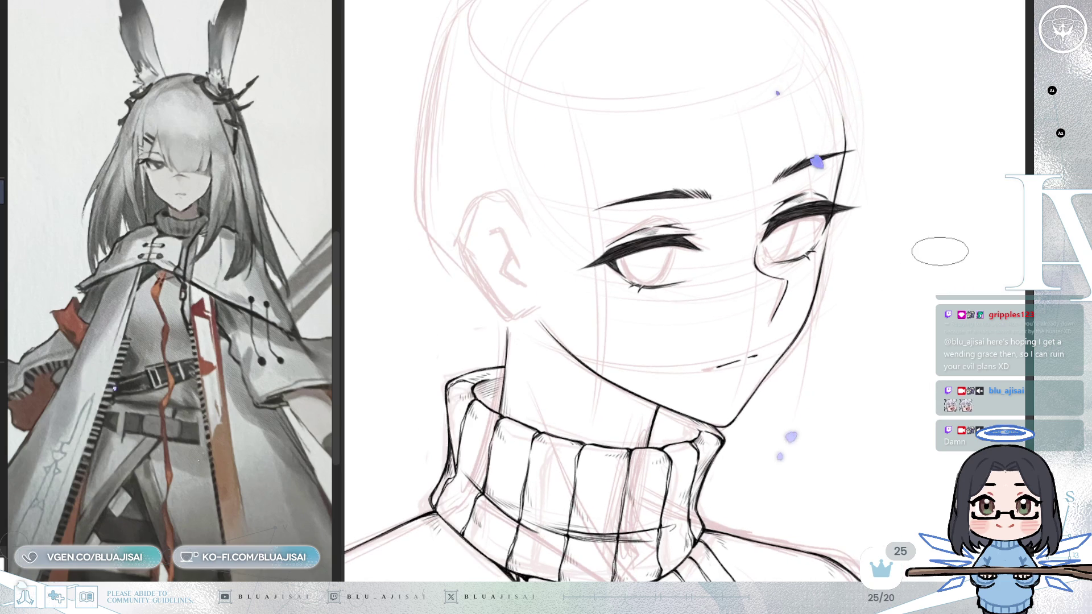
key(h)
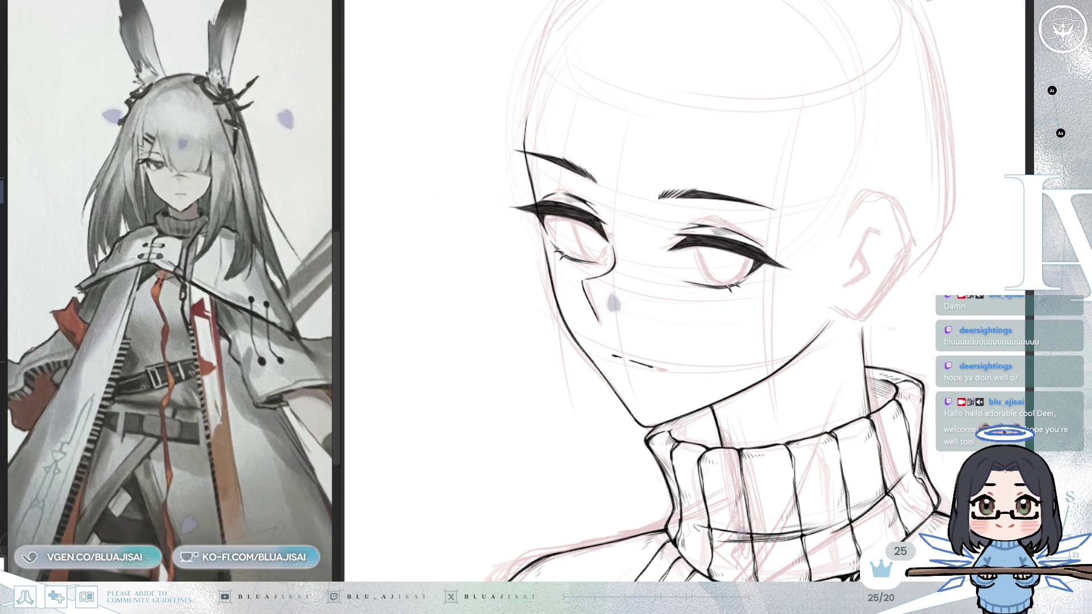
key(h)
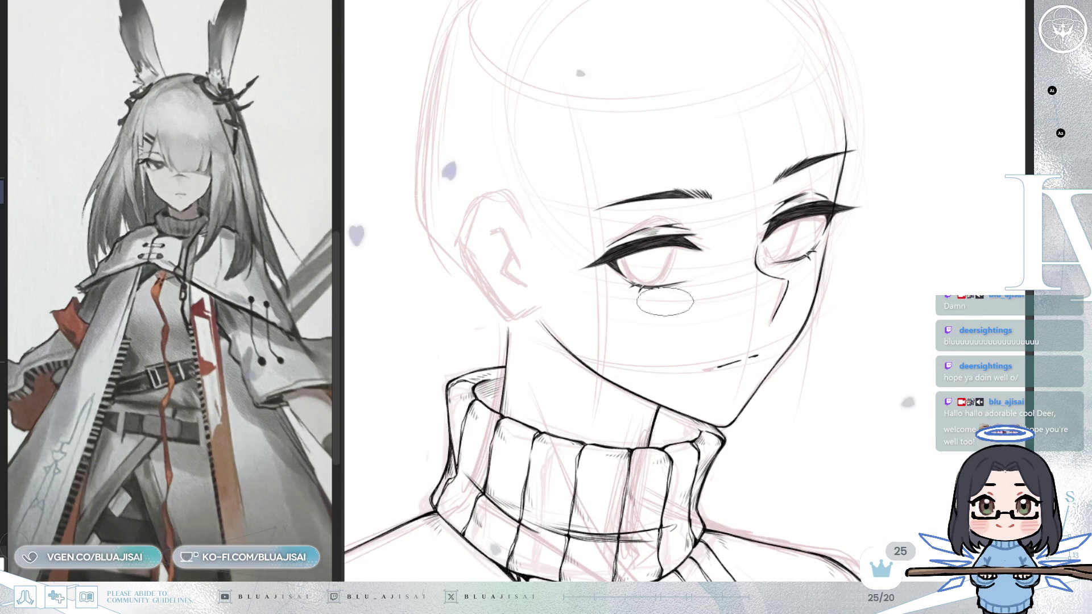
key(e)
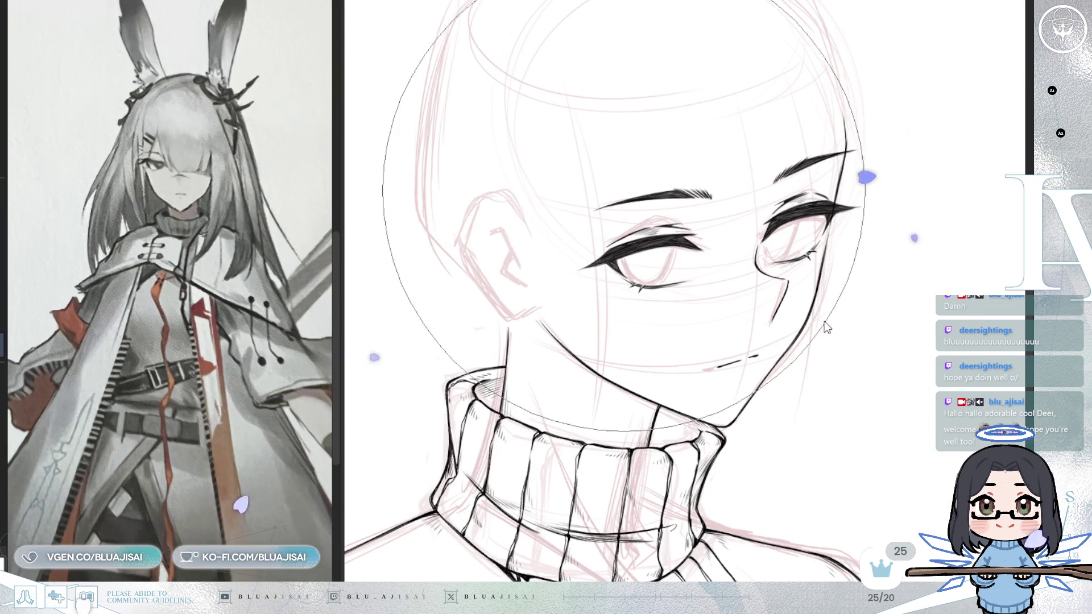
drag(870, 212, 848, 241)
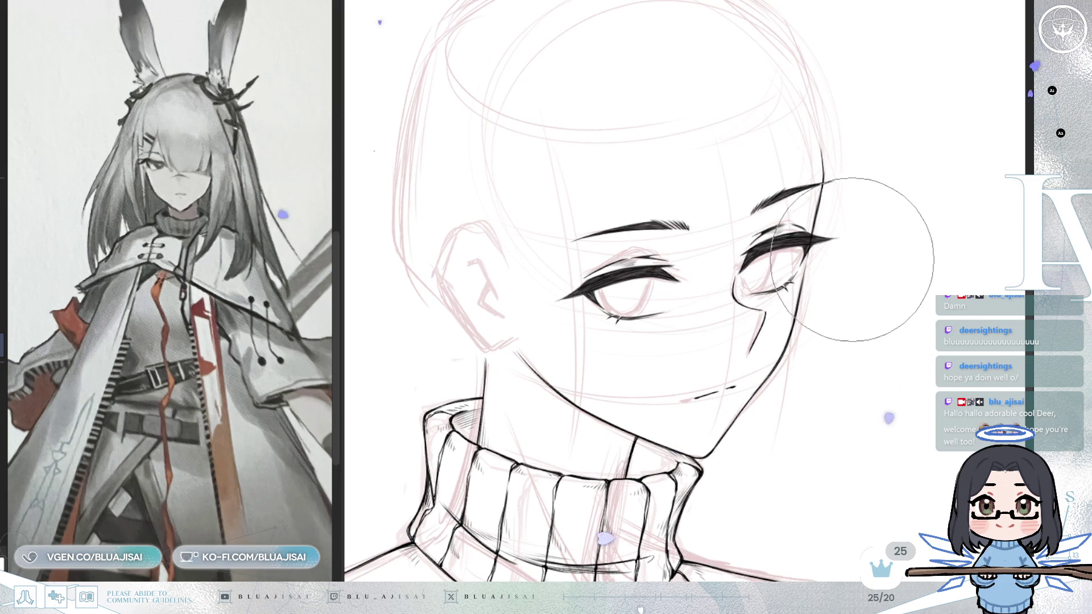
drag(774, 234, 851, 251)
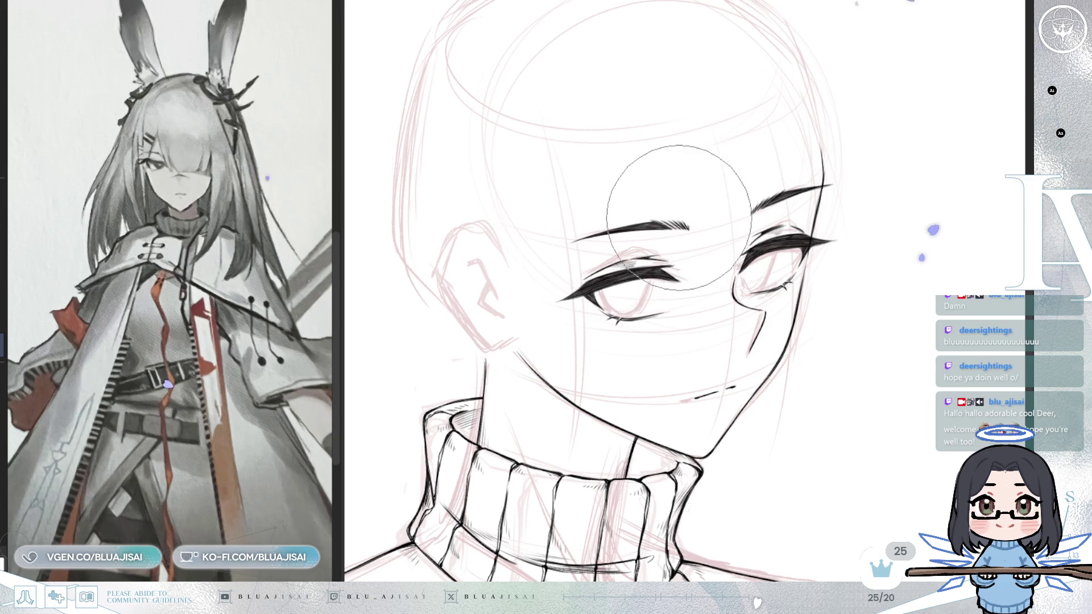
key(h)
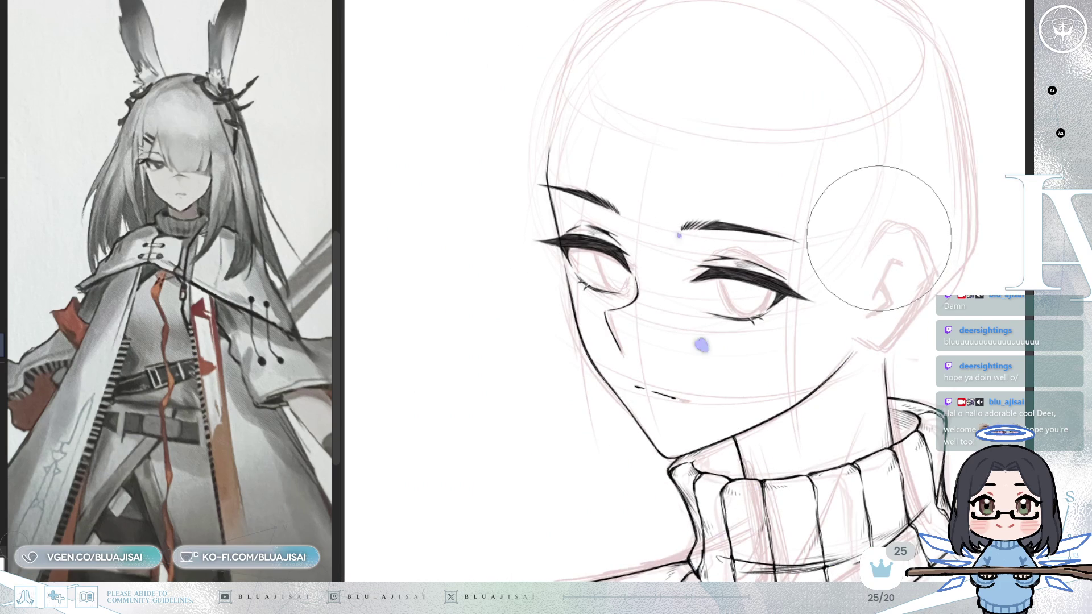
key(h)
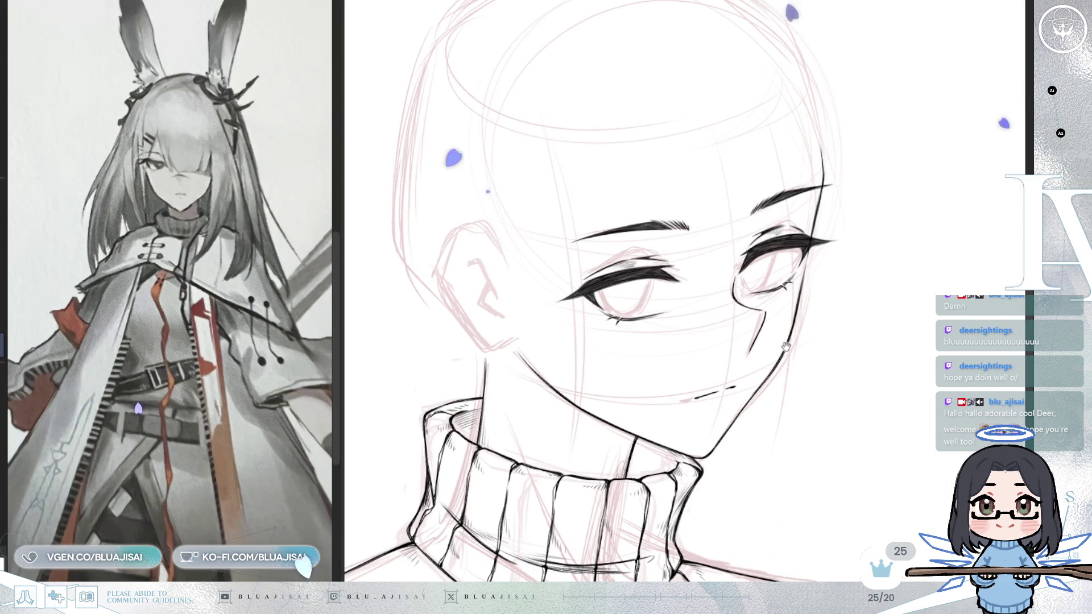
drag(876, 245, 762, 353)
scroll(750, 335, up, 2)
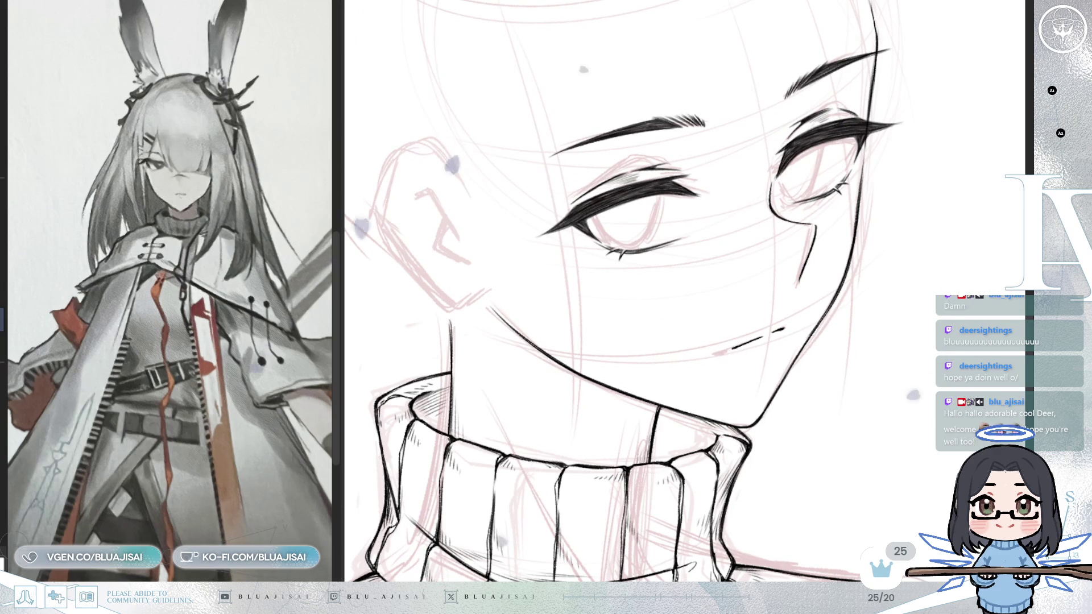
Ink a short slanted mouth line, undoing the first attempt and redrawing it as one darker stroke
scroll(765, 329, up, 2)
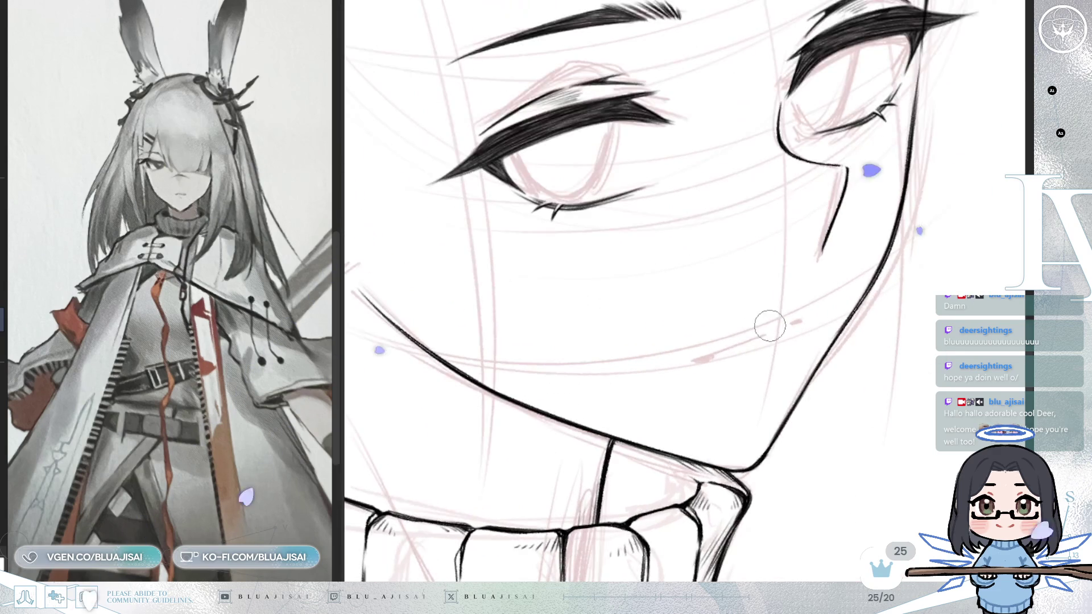
mouse_move(745, 346)
mouse_down()
mouse_move(780, 329)
mouse_move(782, 341)
mouse_up()
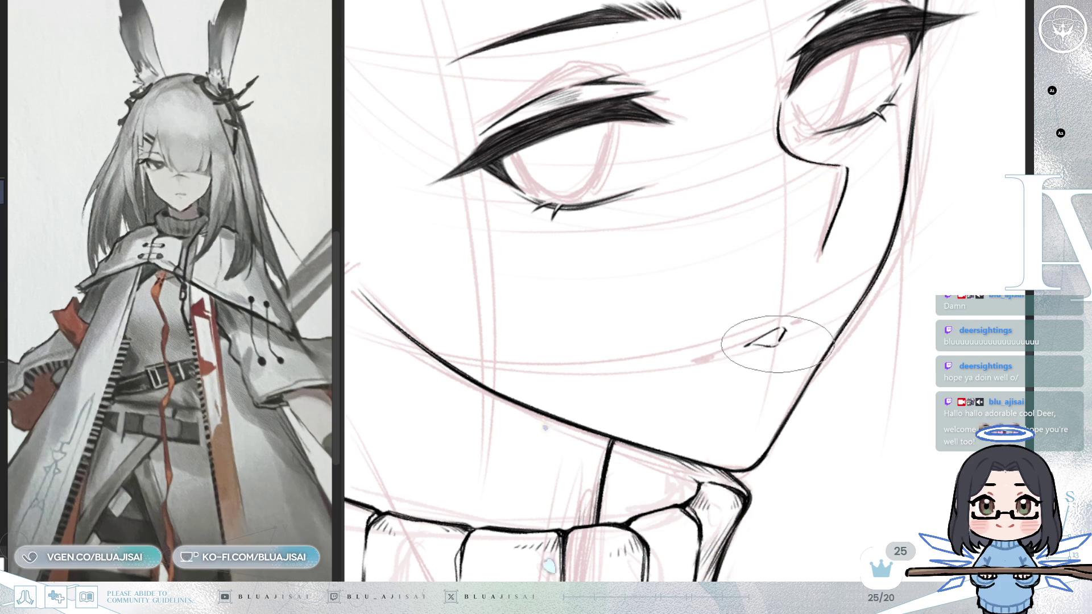
key(ctrl+z)
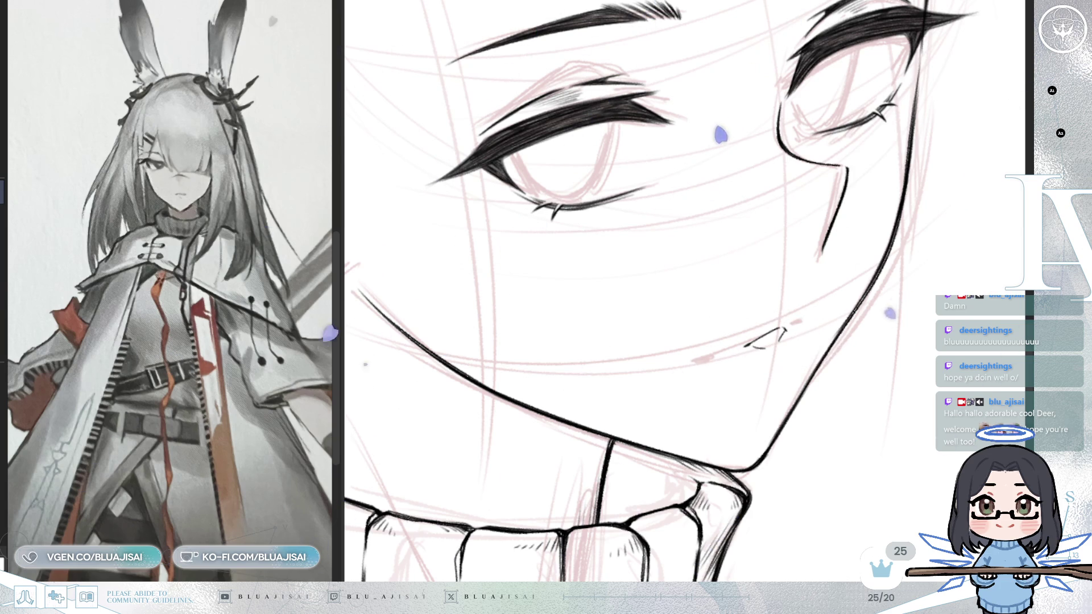
drag(745, 345, 783, 329)
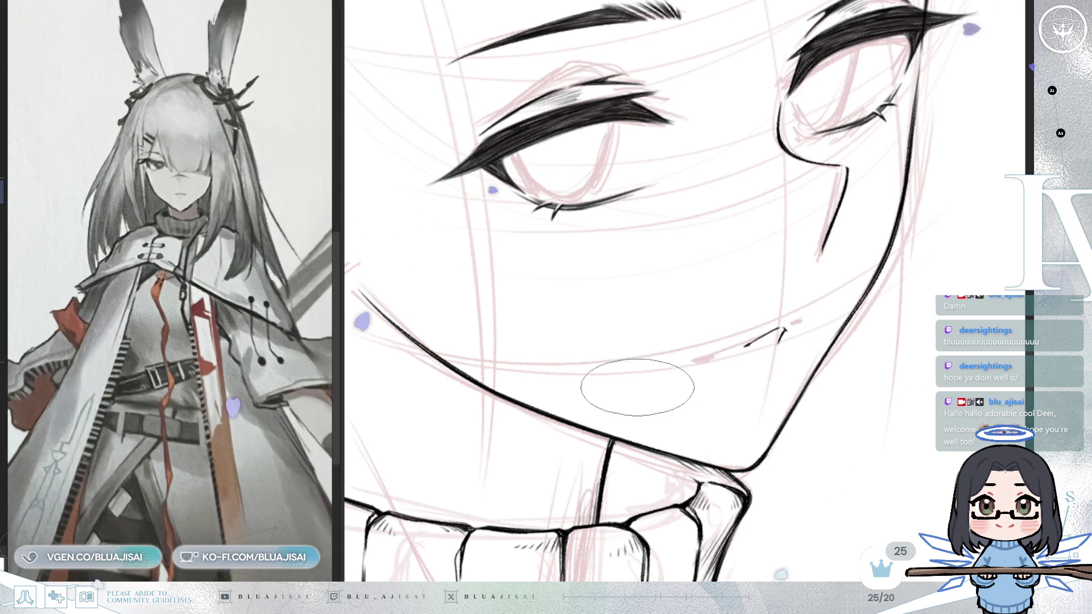
Add a curved lower-lip stroke under the mouth and mirror the view to check the face
key(m)
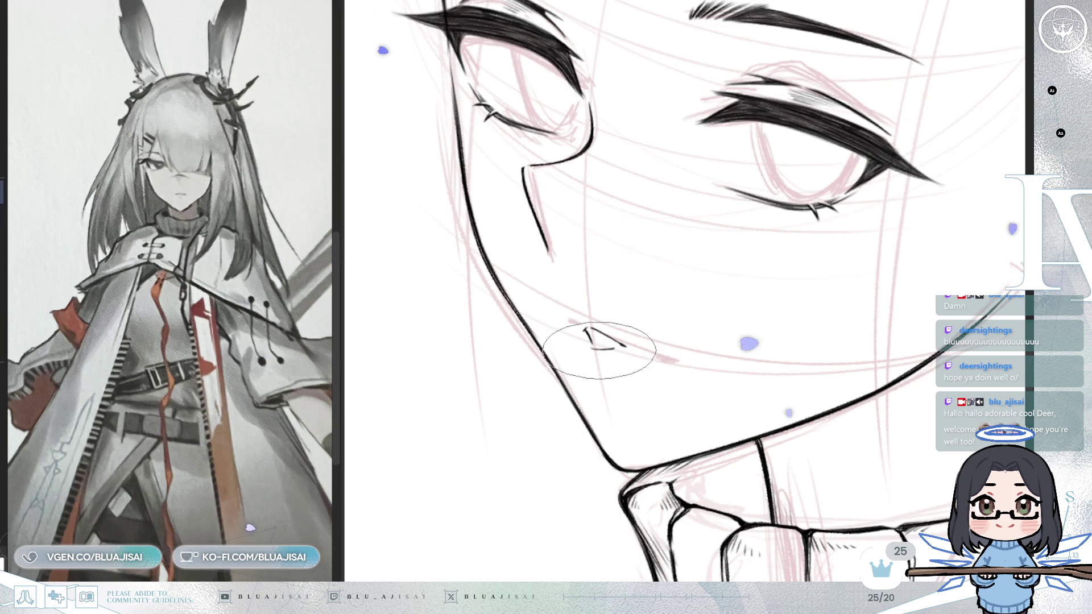
drag(590, 336, 617, 345)
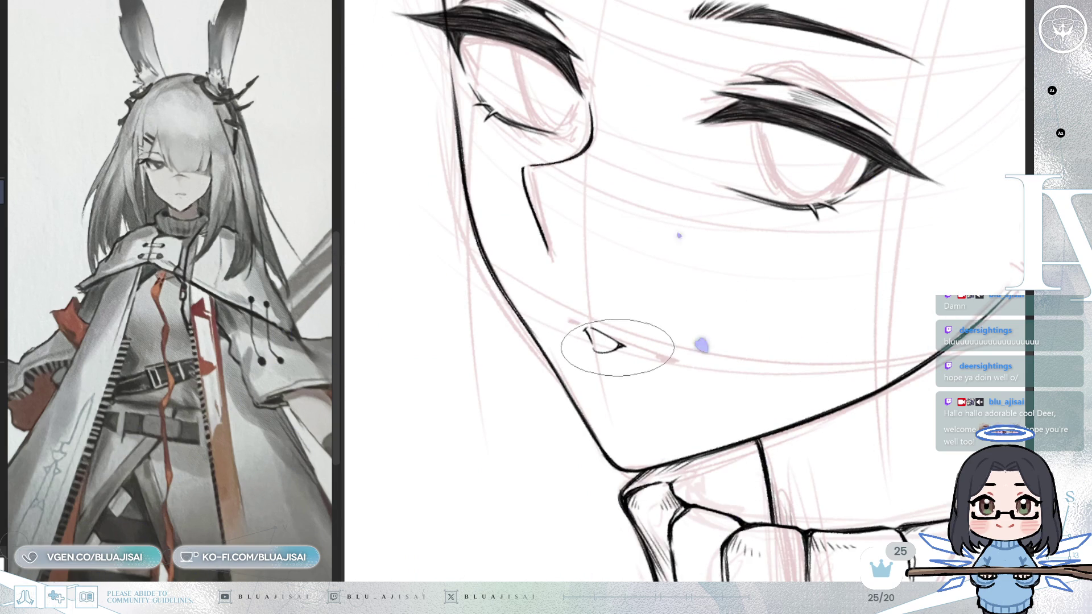
key(h)
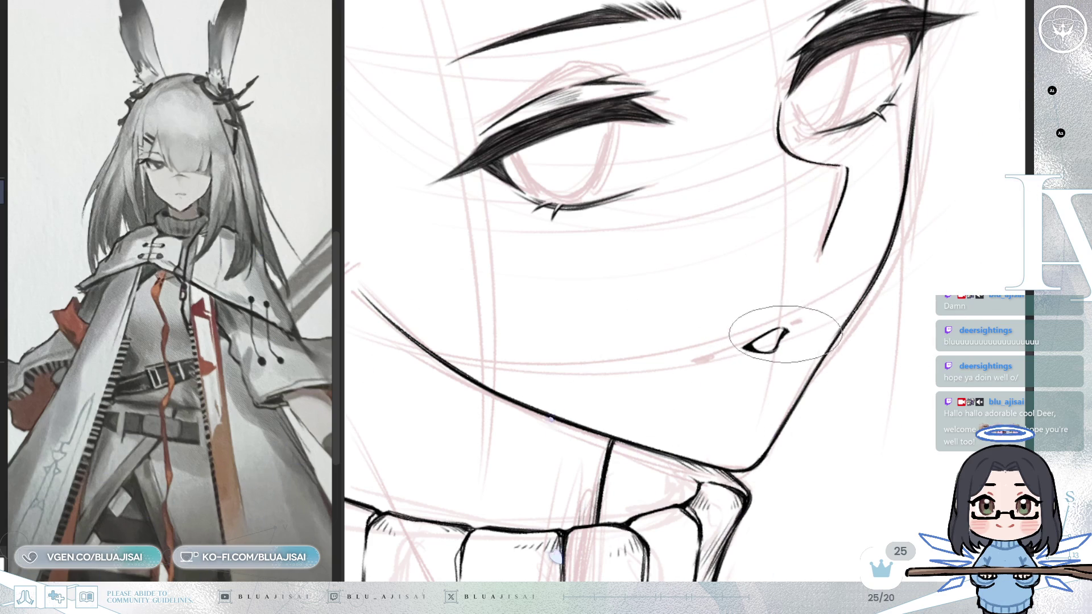
drag(808, 307, 810, 319)
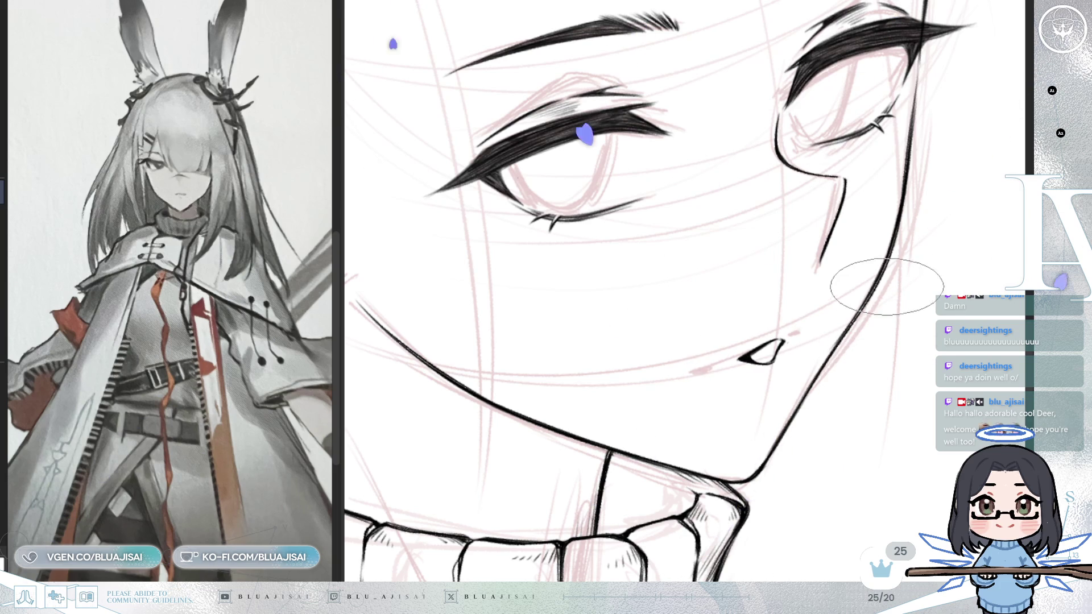
scroll(888, 288, down, 2)
key(h)
key(h)
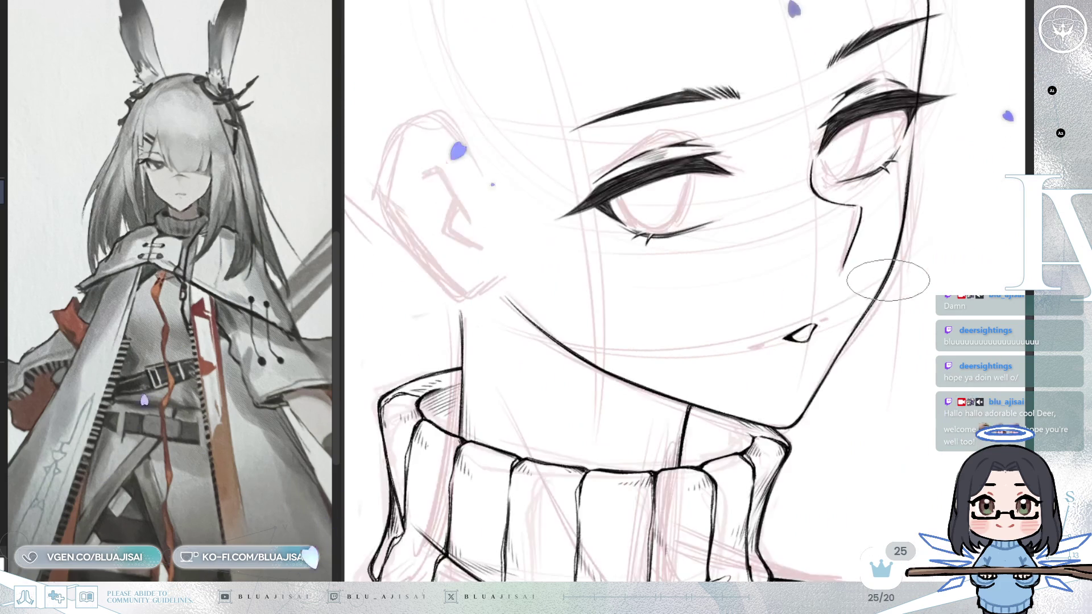
scroll(888, 278, up, 5)
scroll(683, 285, down, 3)
scroll(748, 317, up, 5)
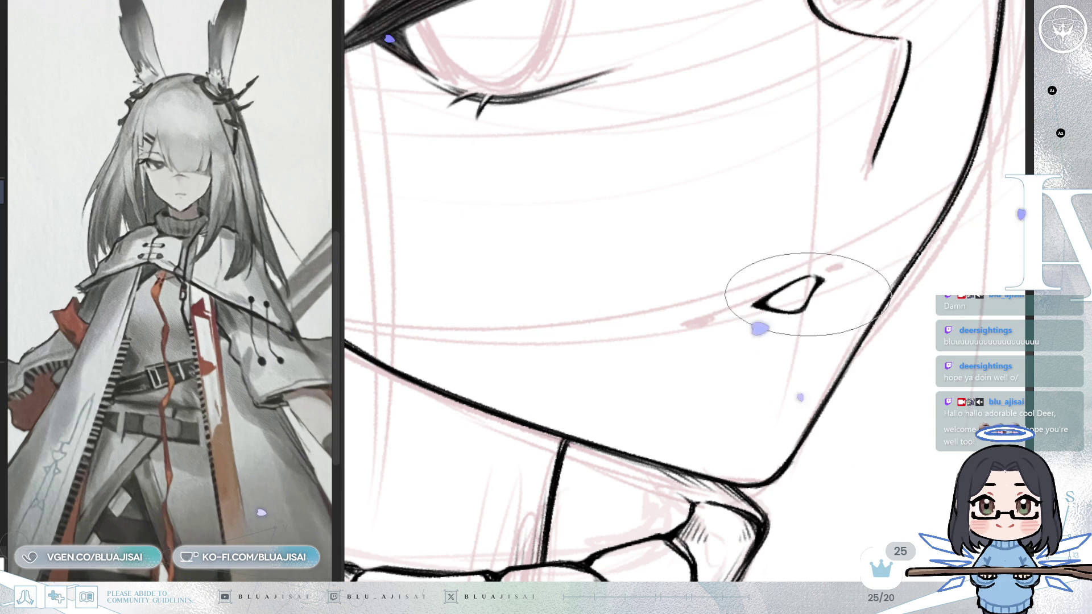
scroll(830, 297, down, 5)
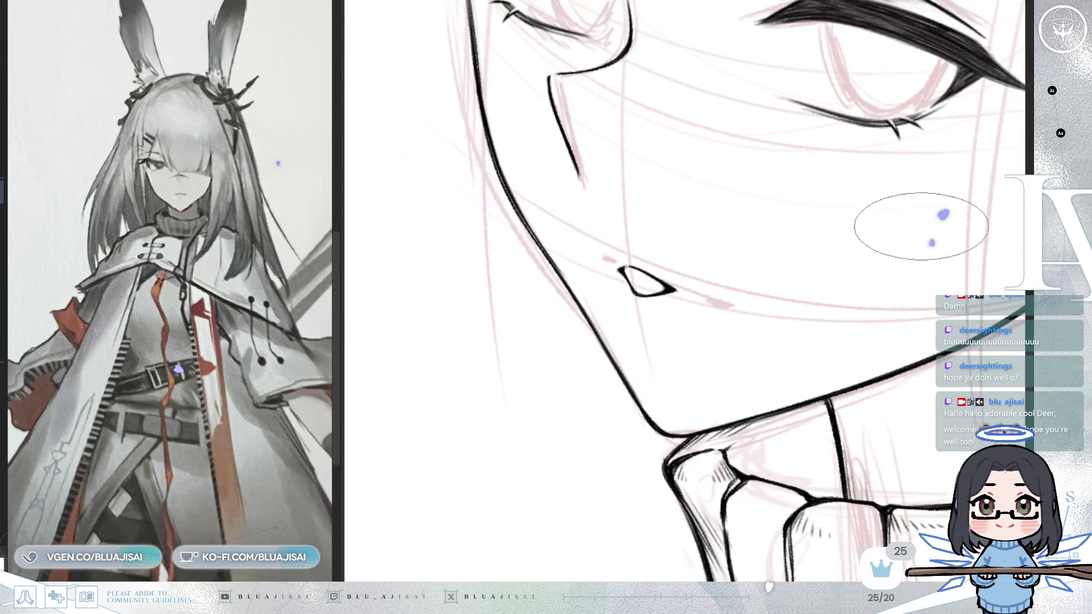
Lasso-select the mouth lineart, then clear the selection
drag(782, 315, 795, 305)
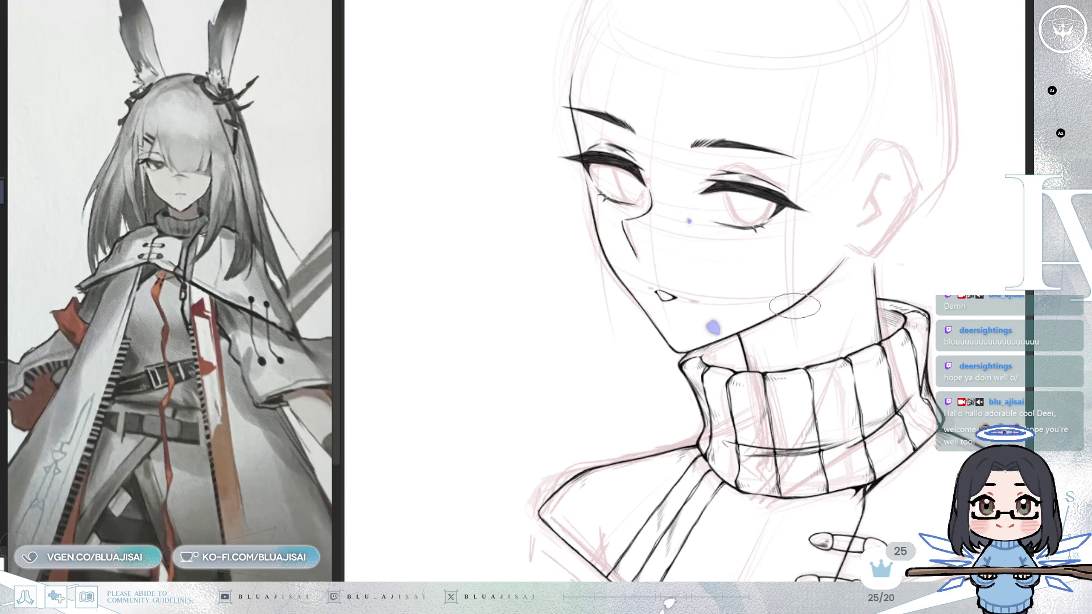
key(m)
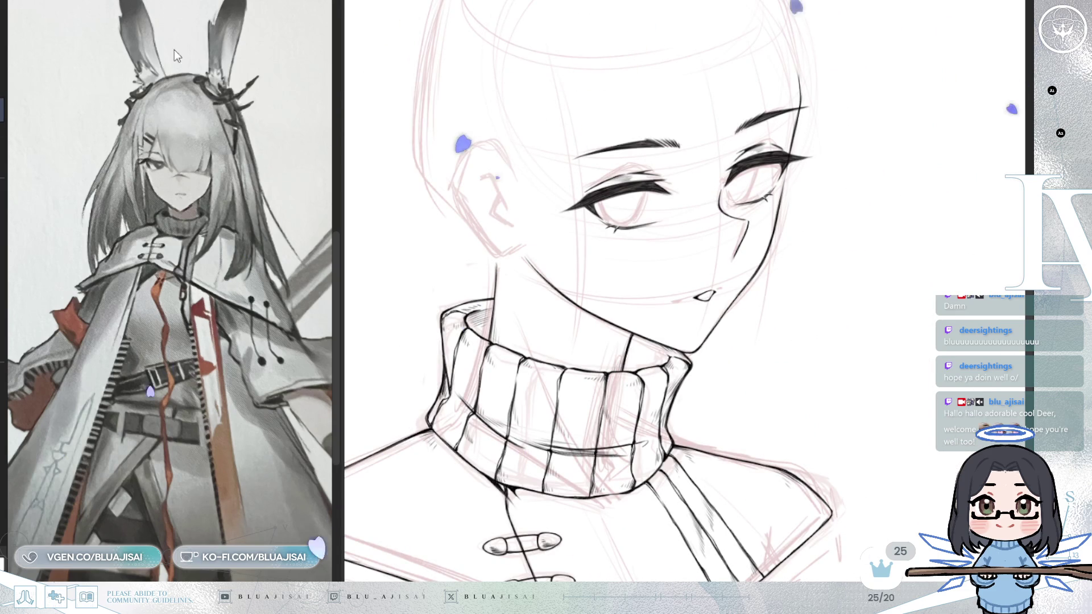
mouse_move(715, 280)
mouse_down()
mouse_move(684, 301)
mouse_move(706, 310)
mouse_up()
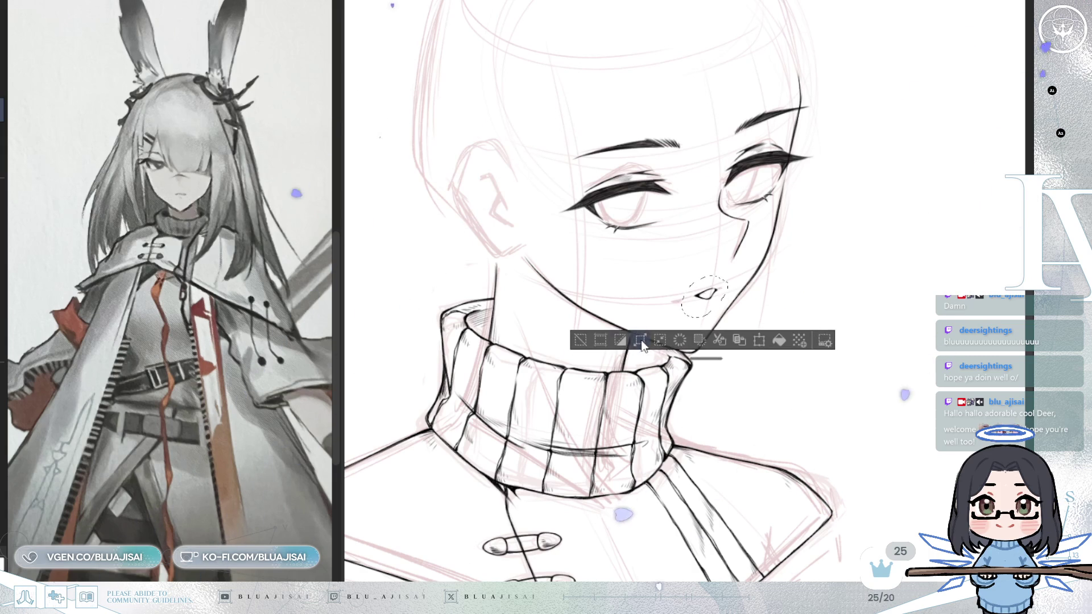
click(579, 343)
Mirror the canvas horizontally and zoom in around the eyes
key(h)
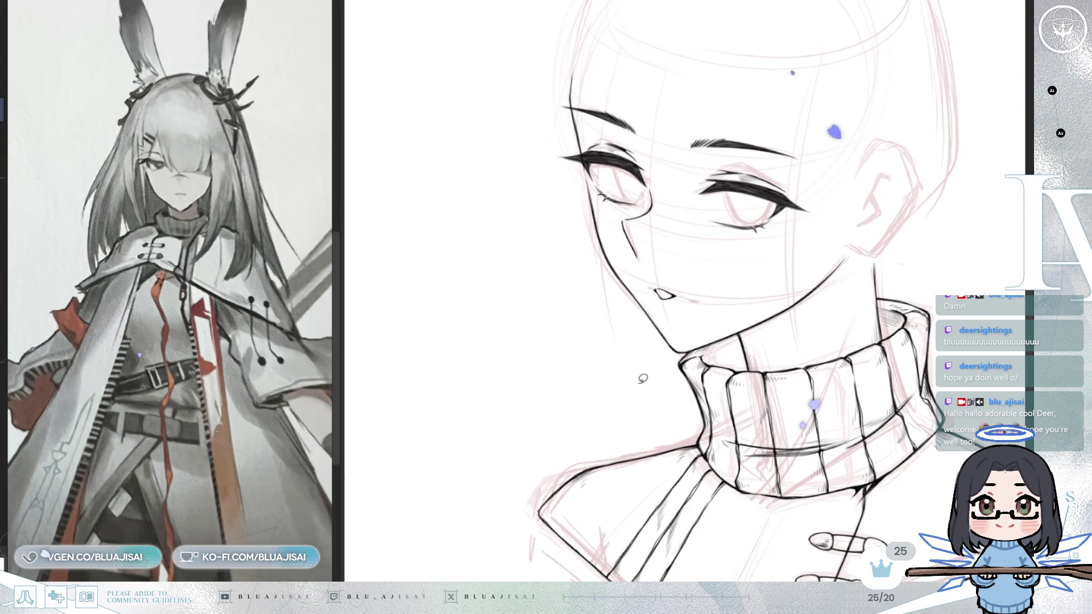
drag(647, 427, 636, 403)
scroll(593, 119, up, 2)
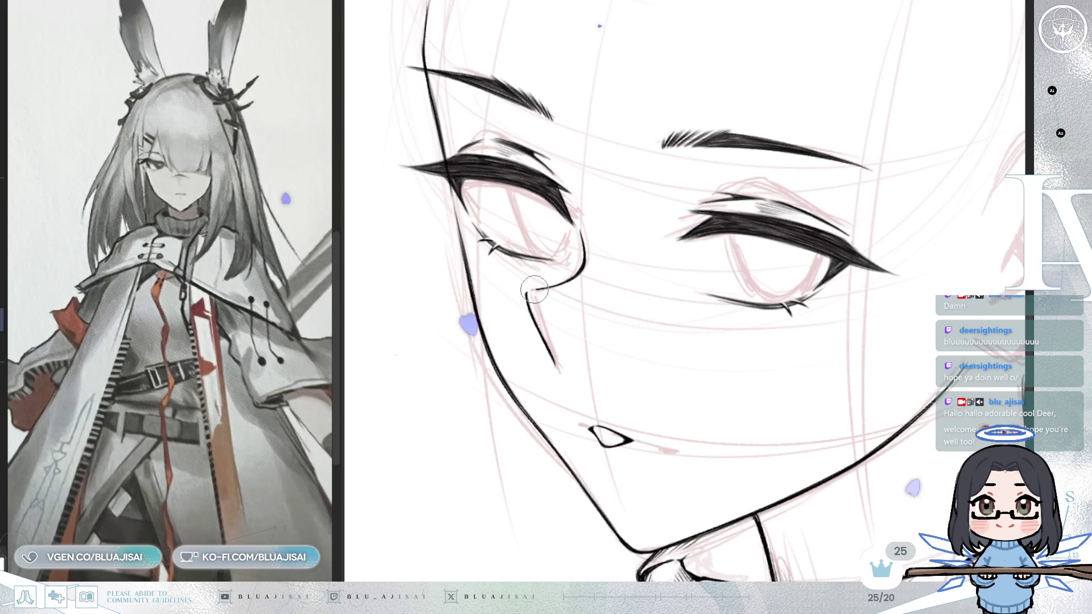
Erase the stray stroke below the left eye and ink the corners of both eyes
drag(530, 293, 548, 341)
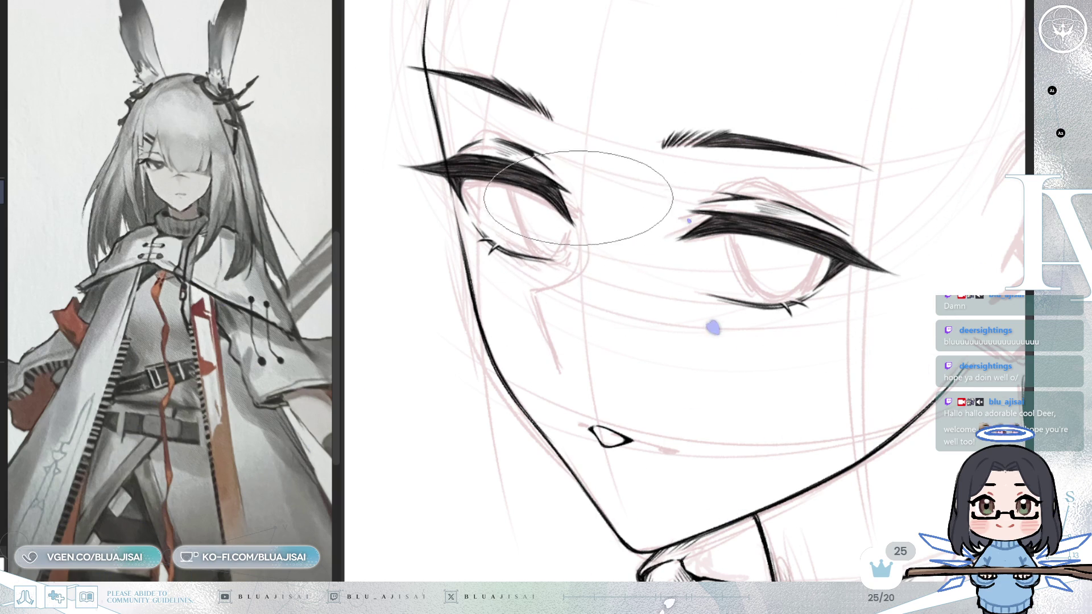
drag(574, 223, 584, 276)
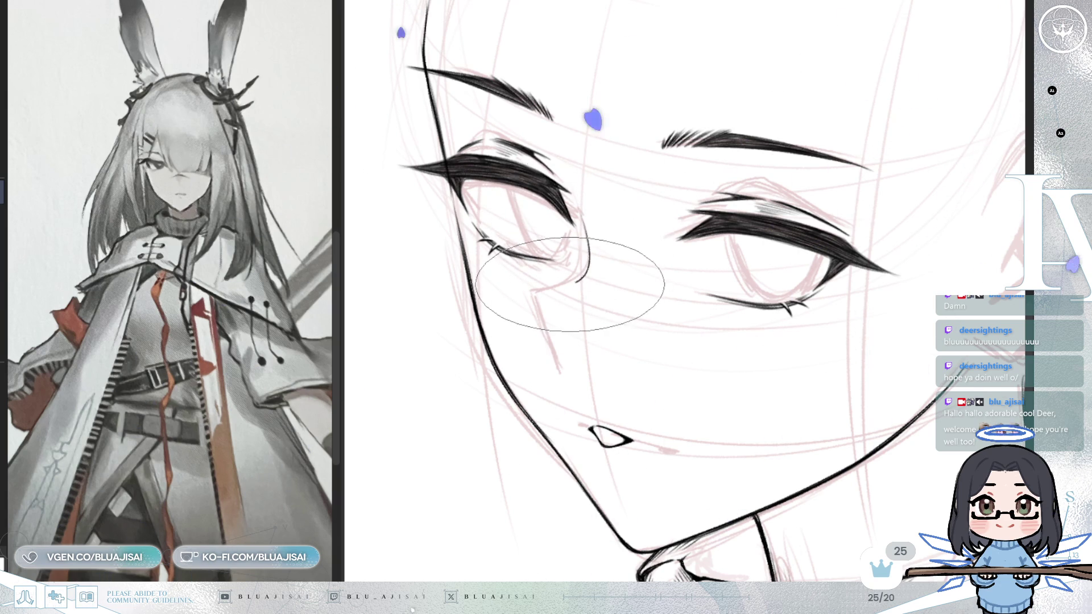
key(h)
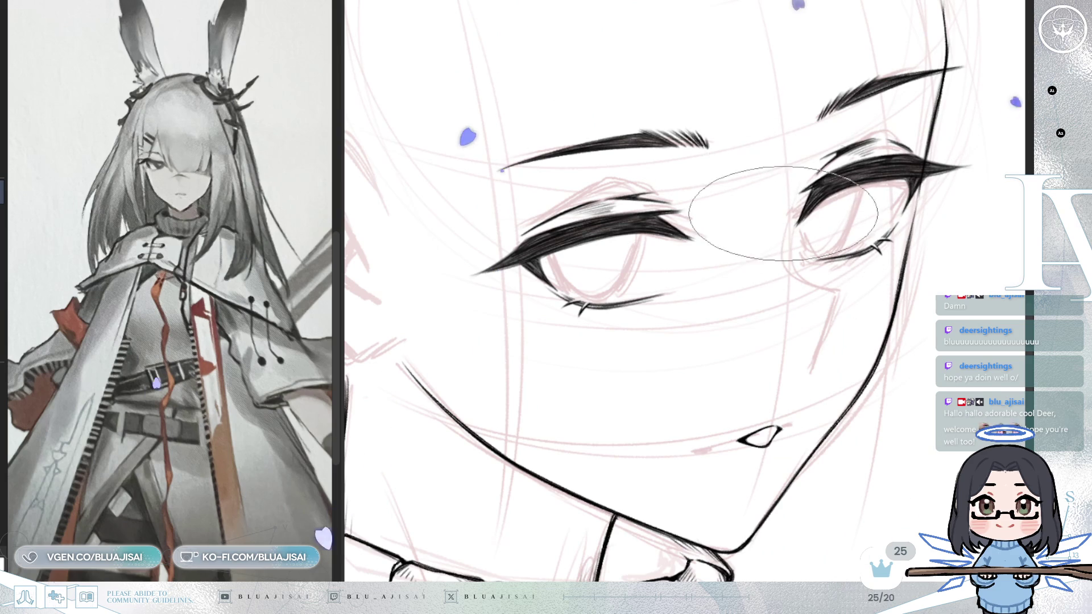
drag(790, 203, 782, 280)
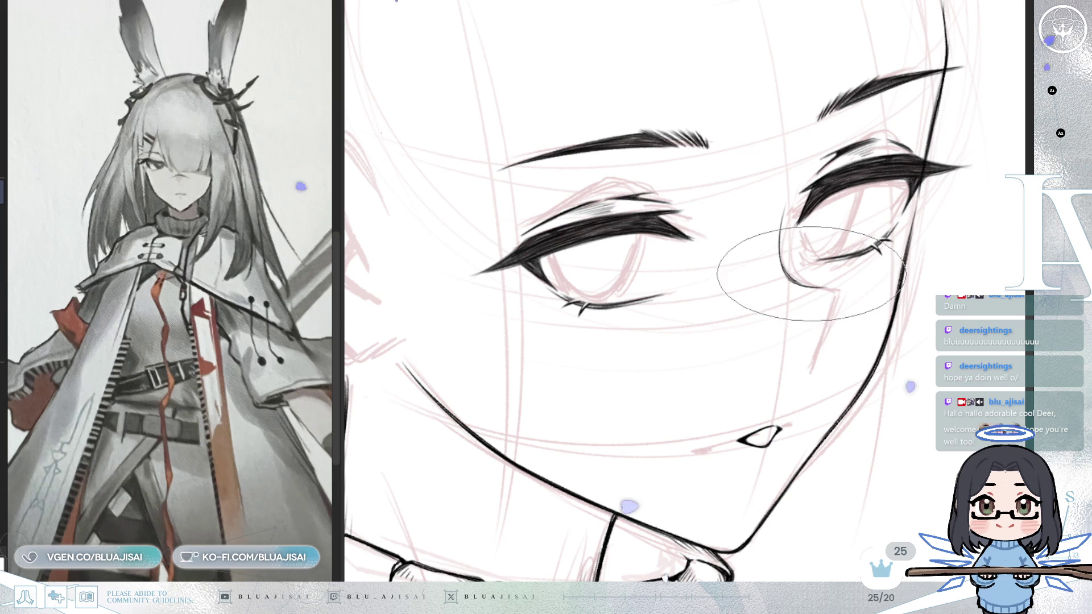
scroll(828, 310, down, 1)
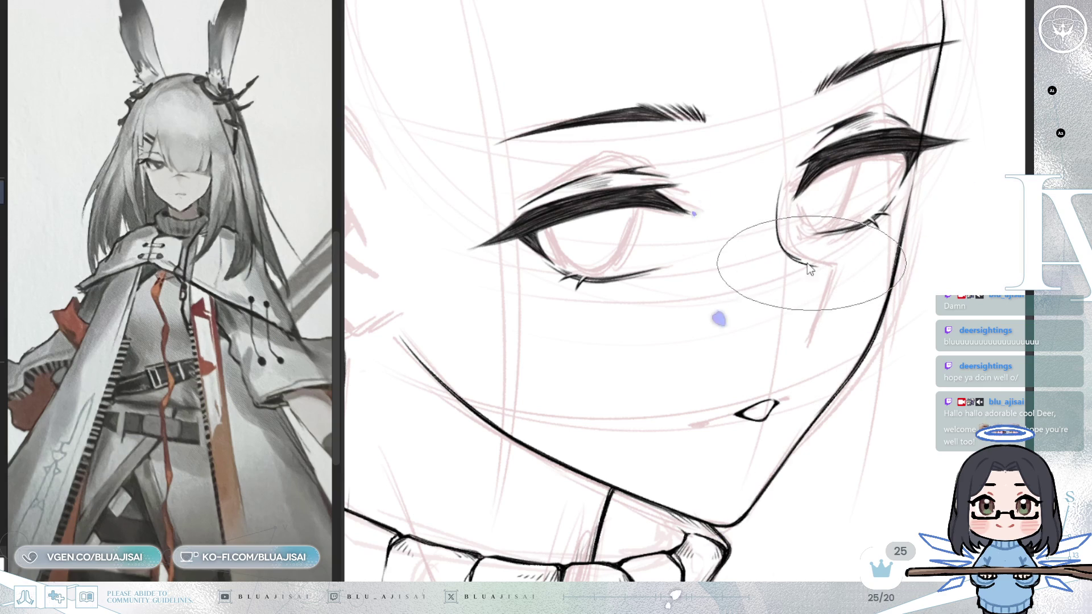
Draw a line from the nose down the cheek, then undo it
drag(826, 272, 802, 344)
key(ctrl+z)
key(h)
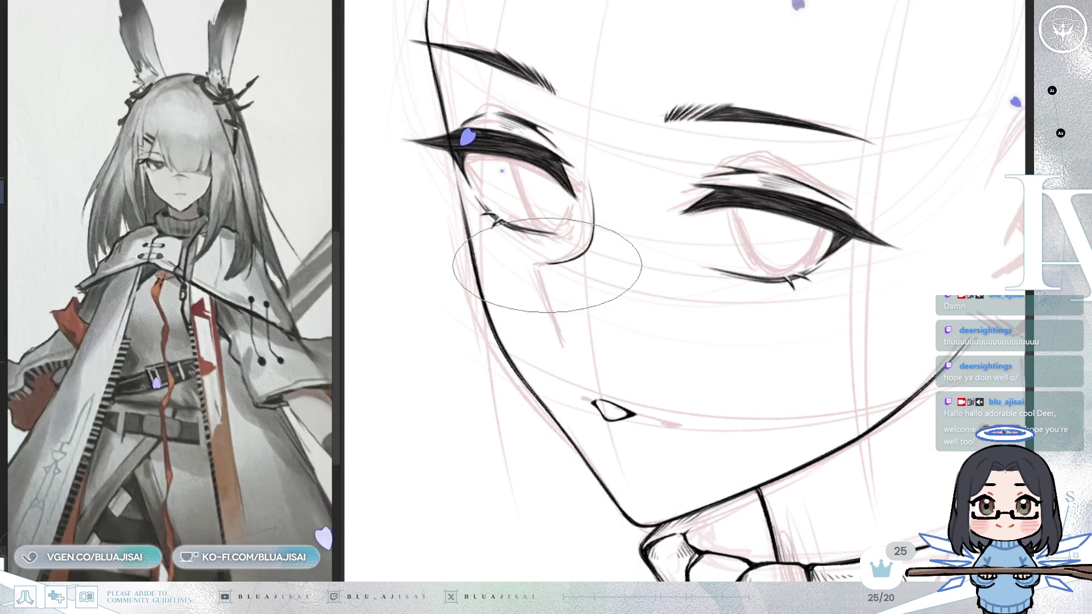
Ink a small nose outline with a smaller brush, mirroring the view to check it
key(bracketleft)
key(bracketleft)
key(bracketleft)
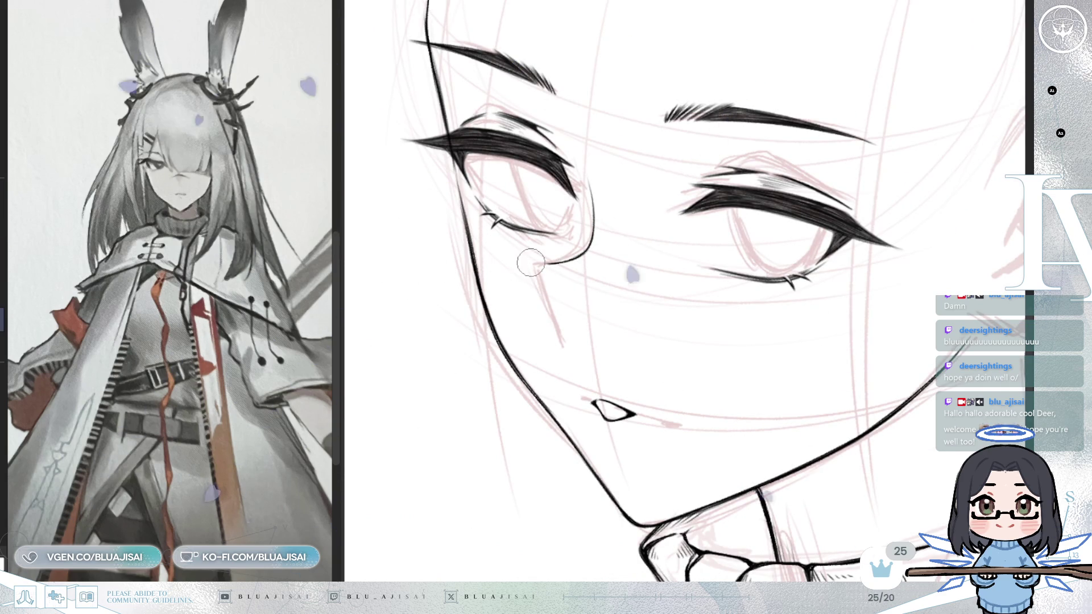
drag(586, 301, 589, 329)
drag(569, 286, 582, 293)
key(m)
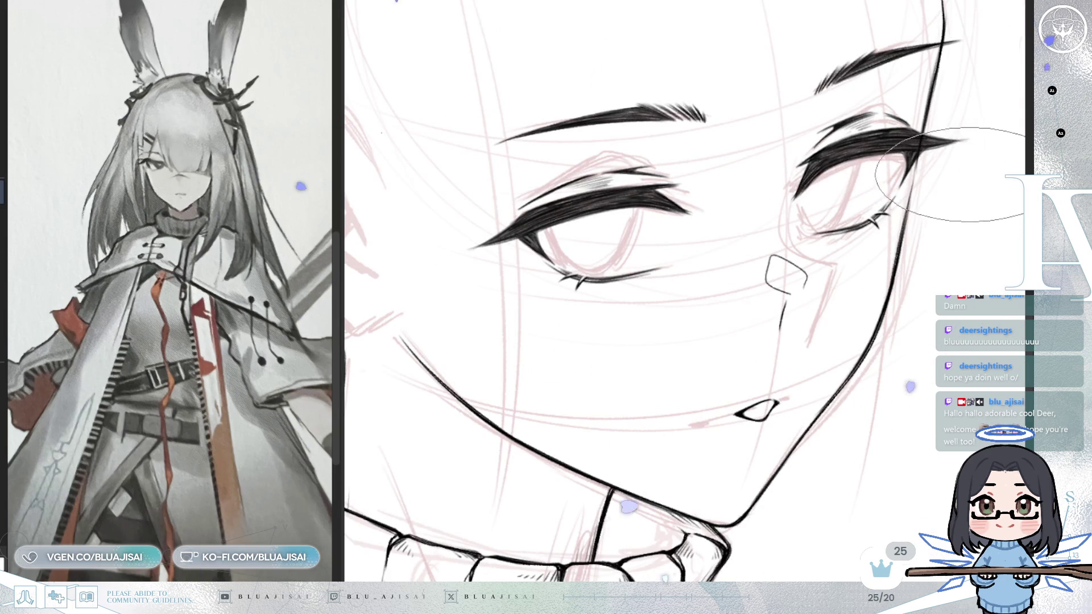
key(m)
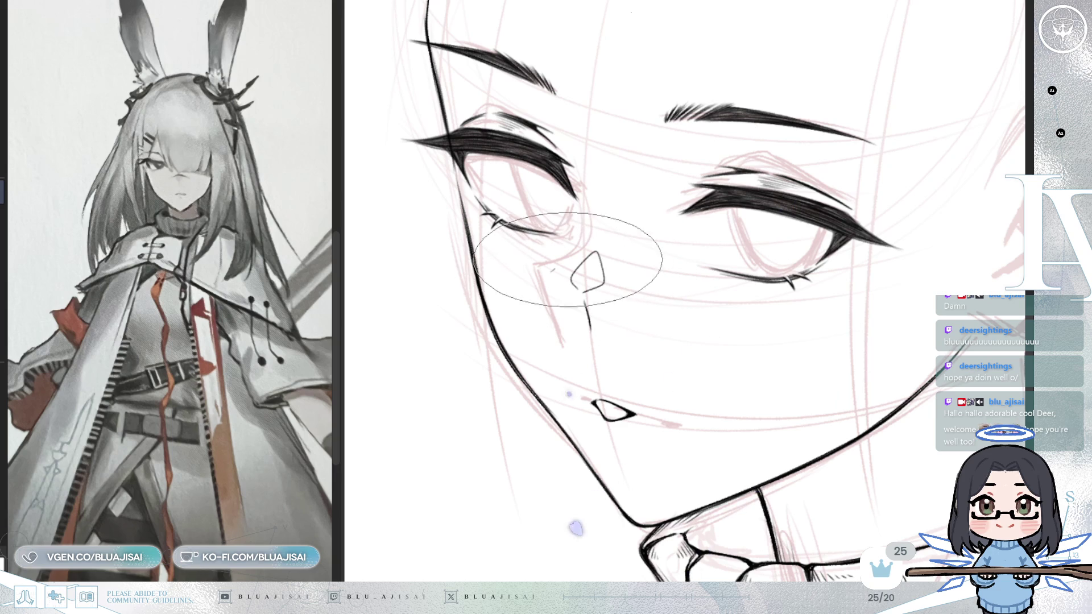
key(m)
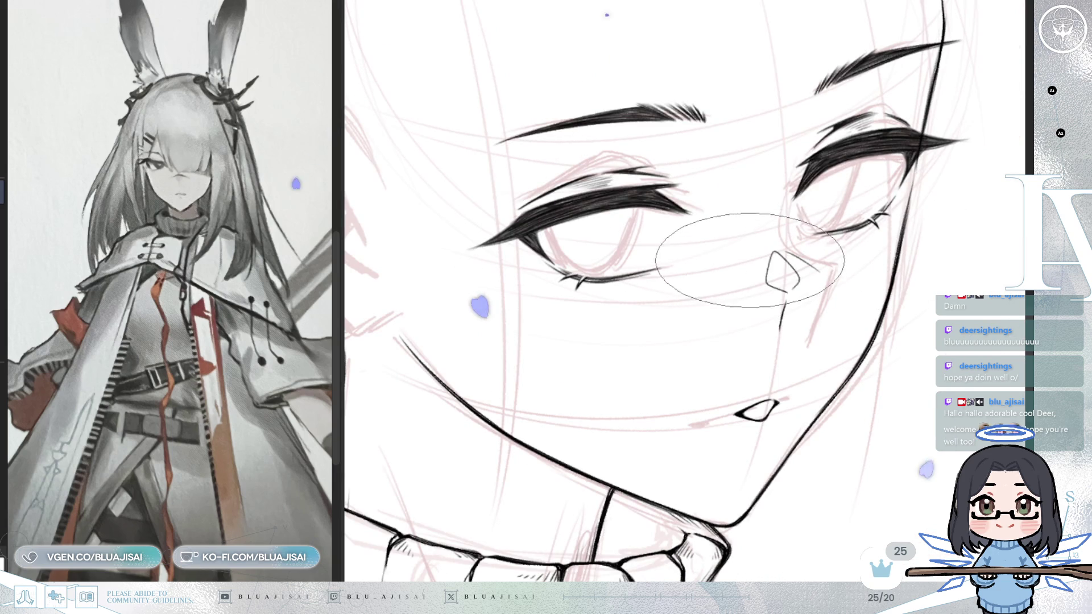
drag(712, 287, 760, 256)
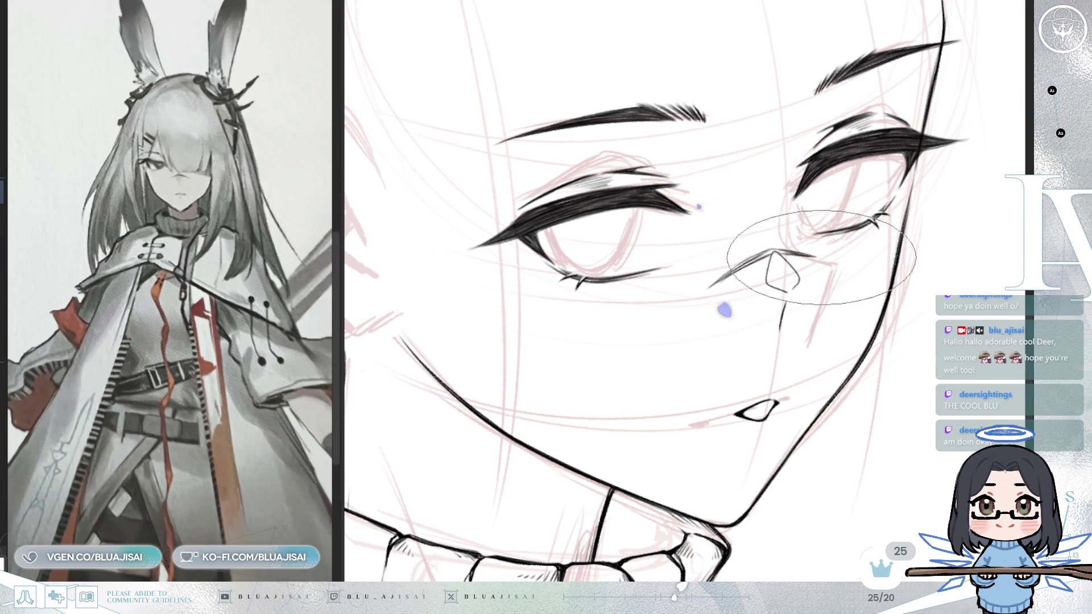
scroll(812, 256, down, 10)
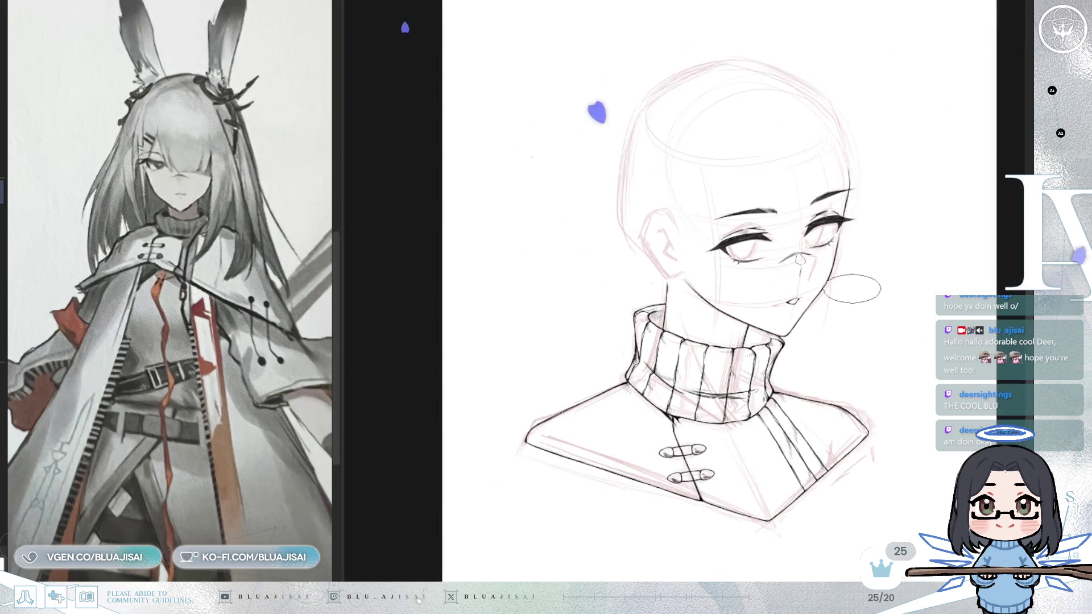
Zoom in and flip the view repeatedly to check the symmetry of the eyes and nose bridge
scroll(851, 288, up, 3)
key(m)
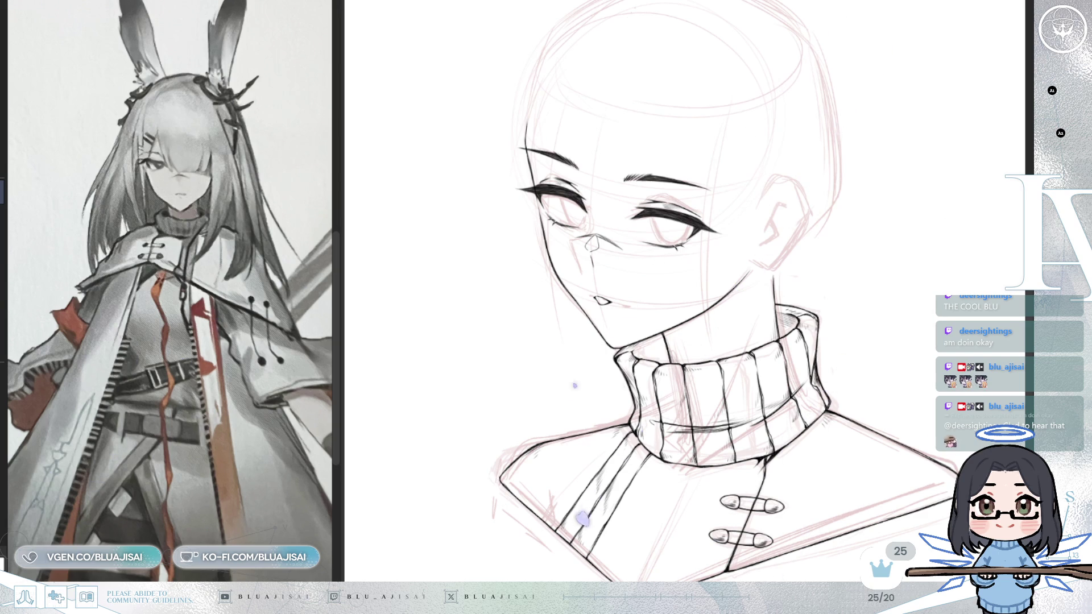
scroll(651, 106, up, 3)
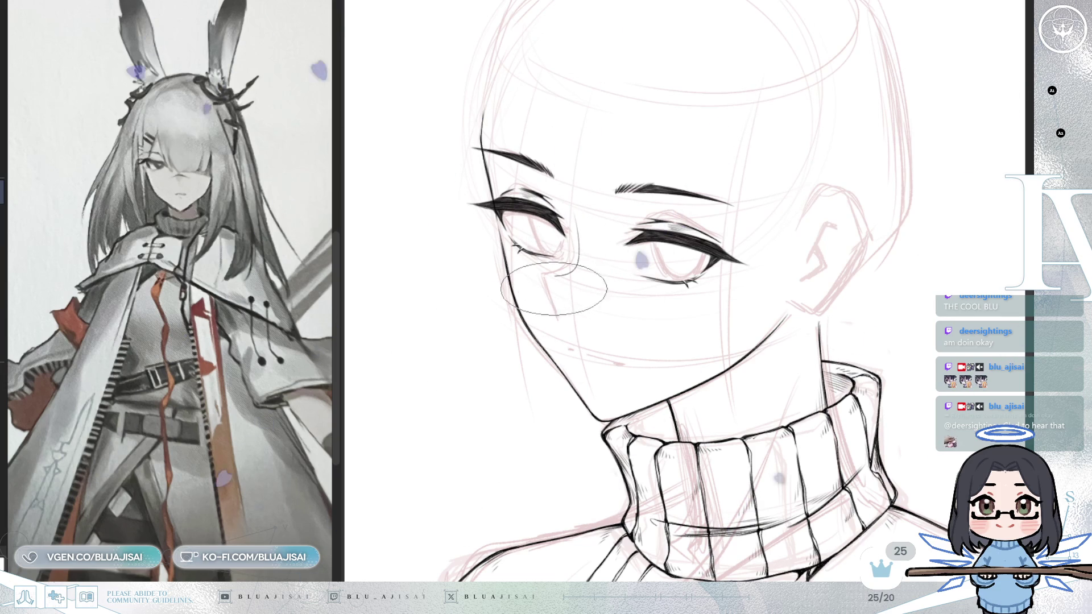
key(h)
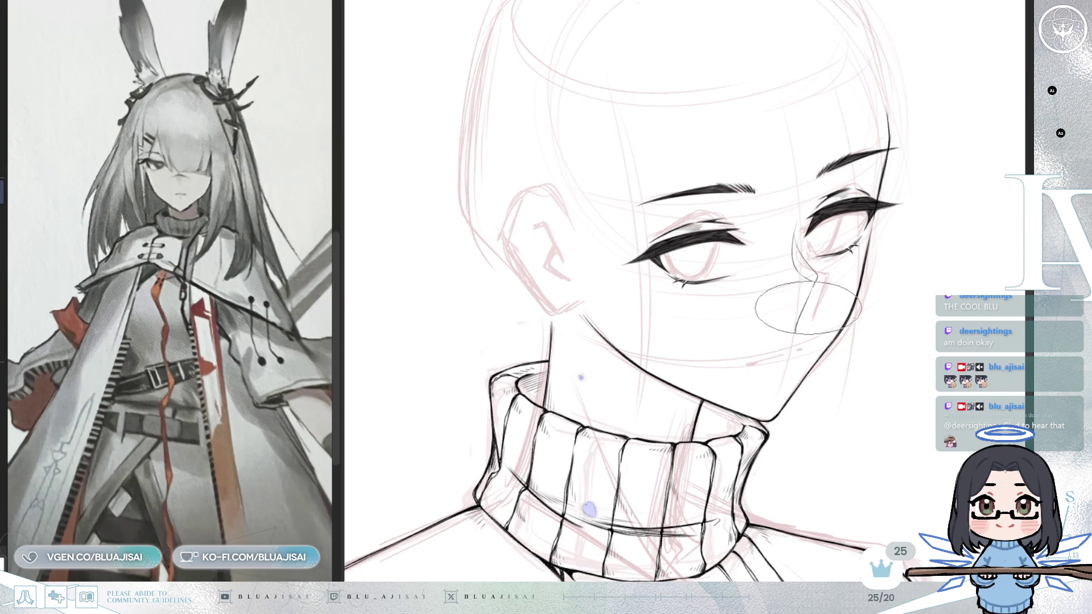
key(h)
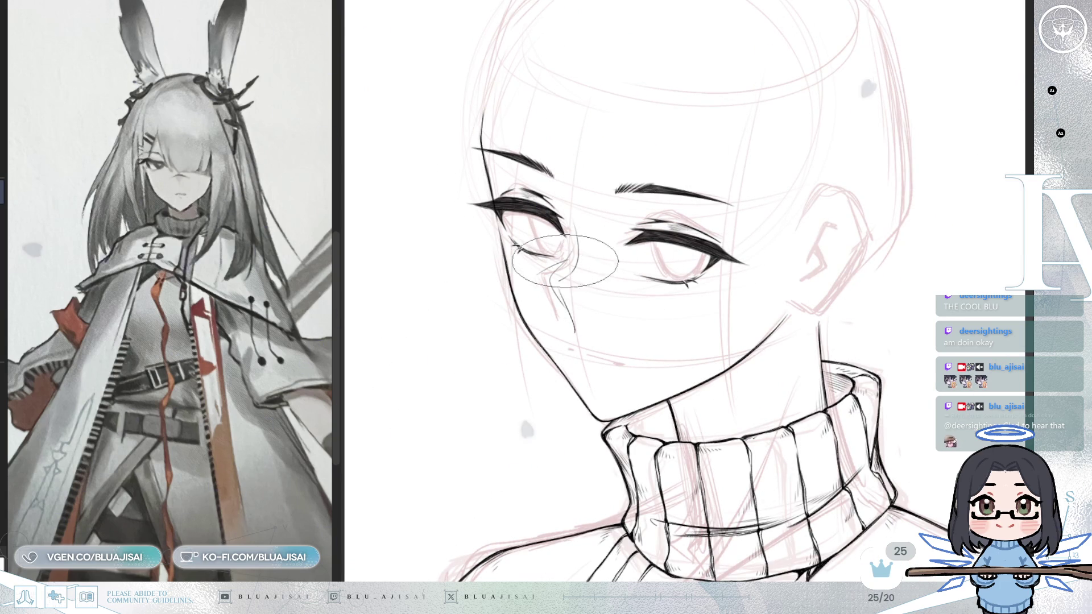
key(h)
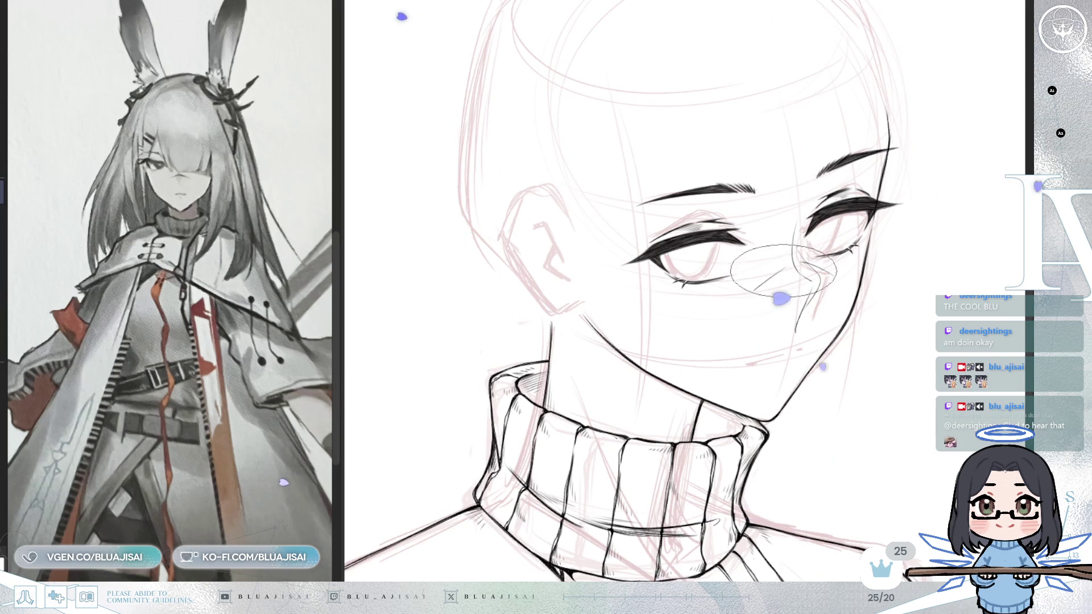
scroll(923, 224, down, 3)
scroll(934, 217, up, 3)
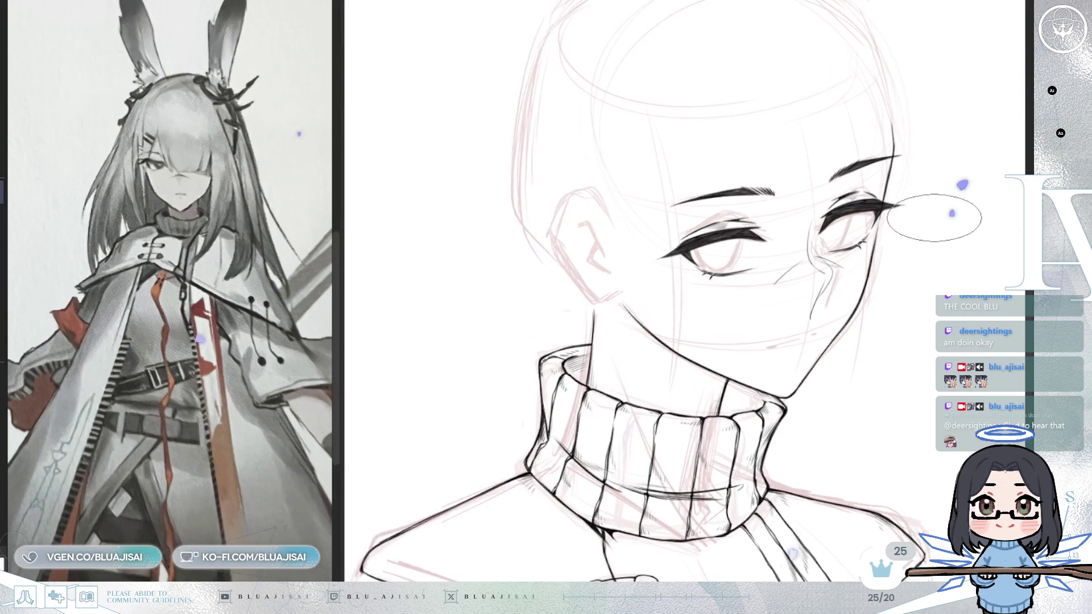
scroll(927, 215, up, 1)
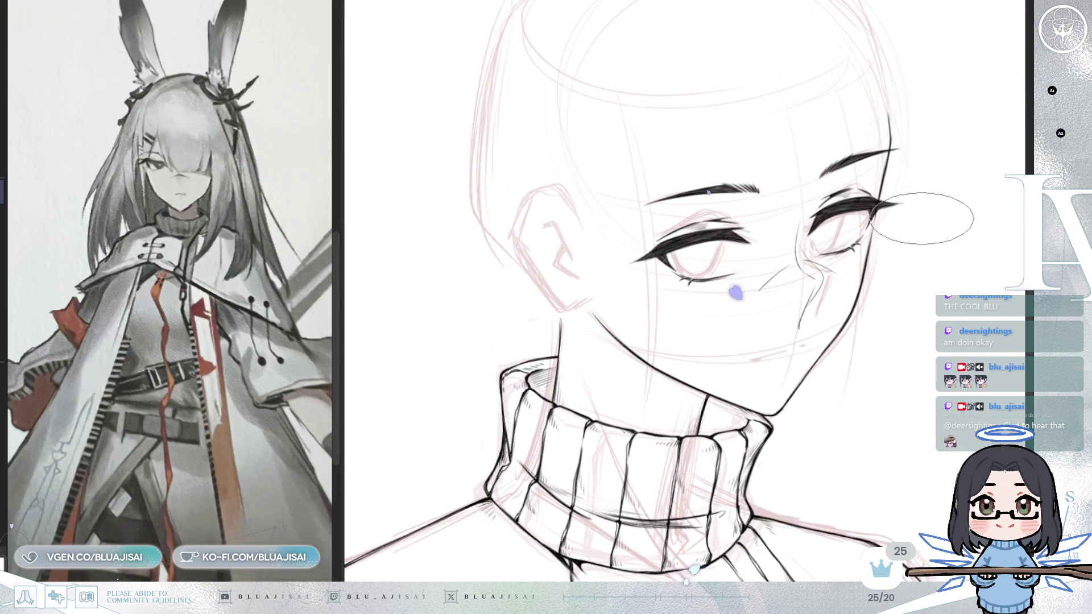
scroll(756, 215, up, 5)
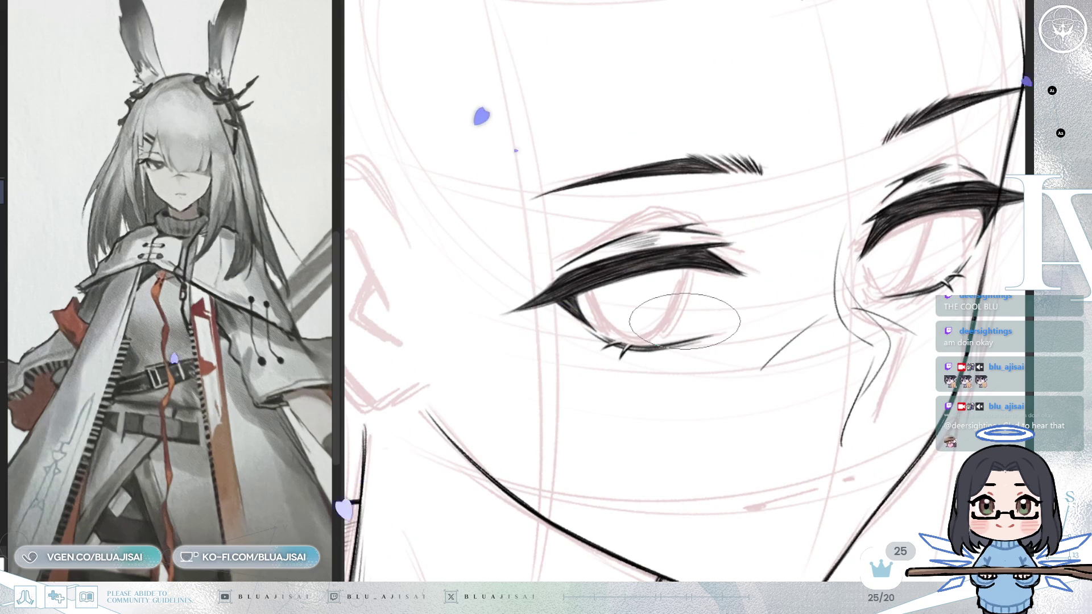
Centre the eyes in view and erase part of the right eye's lash stroke
key(h)
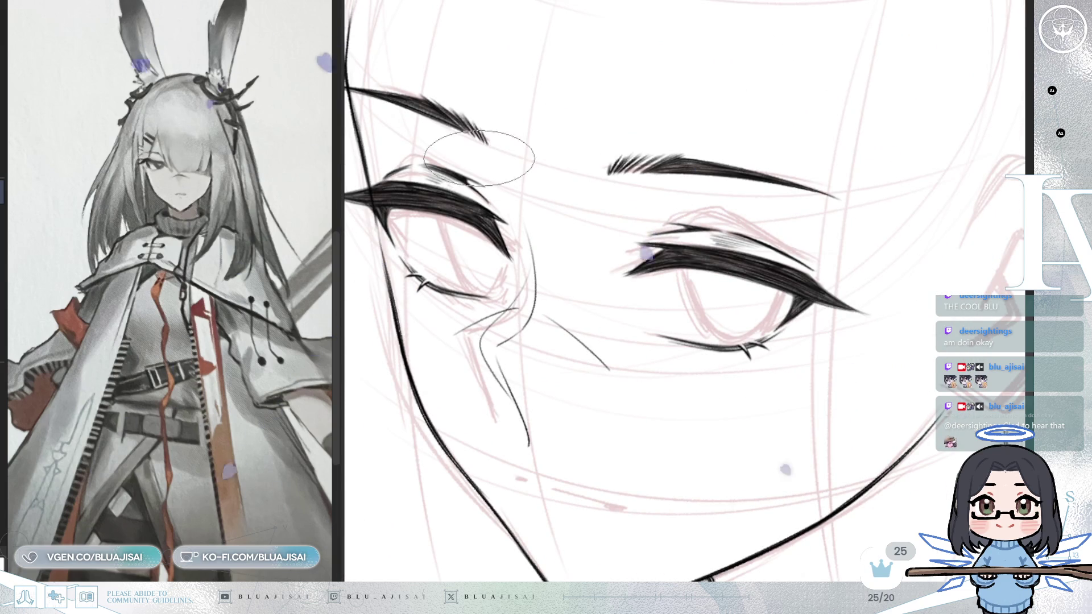
drag(668, 207, 752, 206)
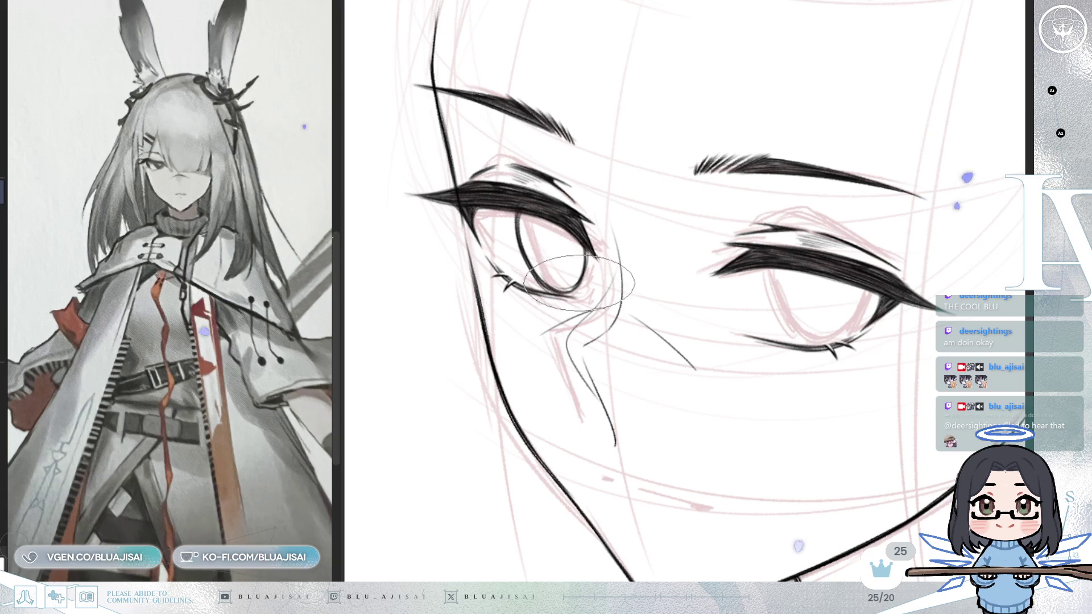
key(h)
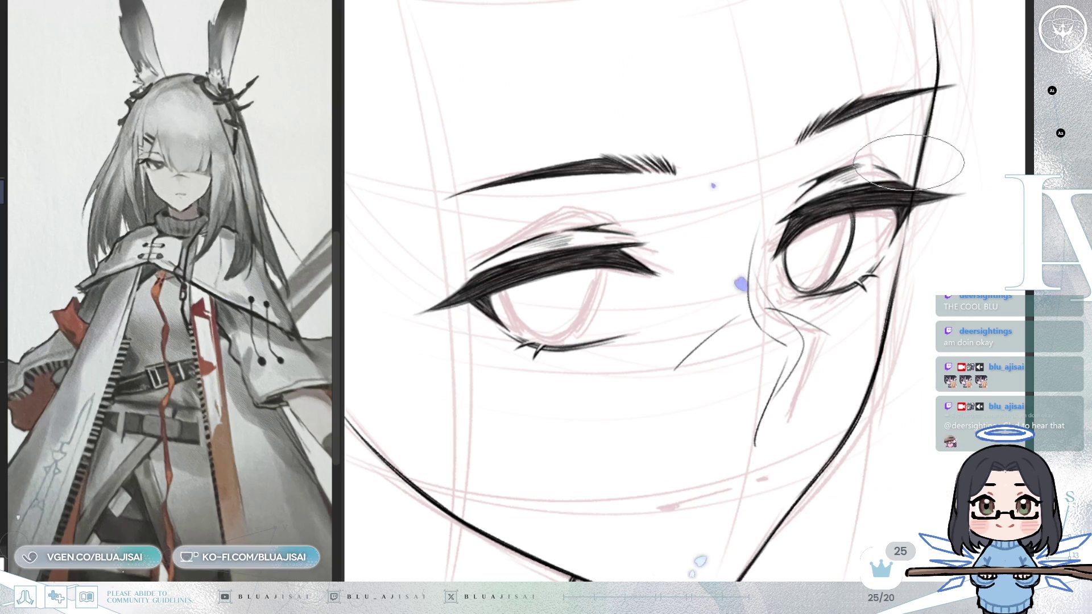
key(h)
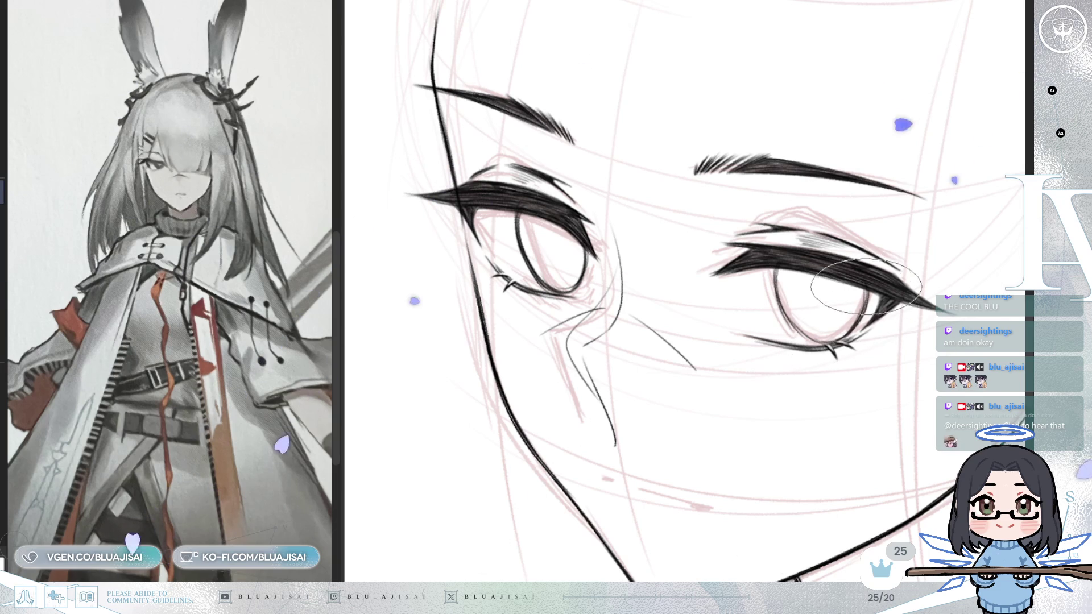
drag(784, 264, 796, 274)
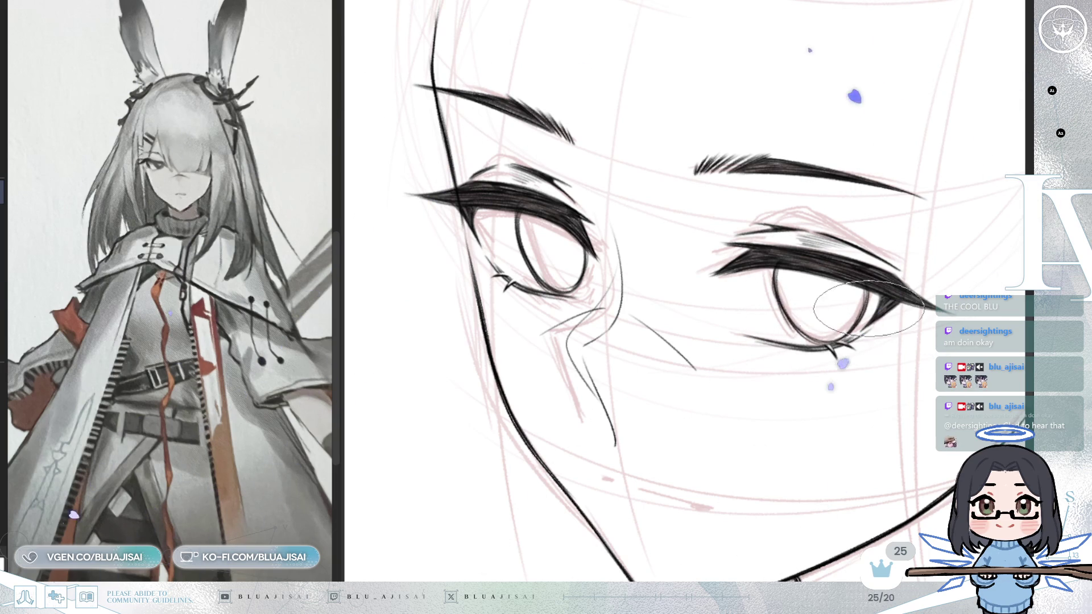
Mirror and tilt the face view, cancelling an accidental transform
key(m)
key(4)
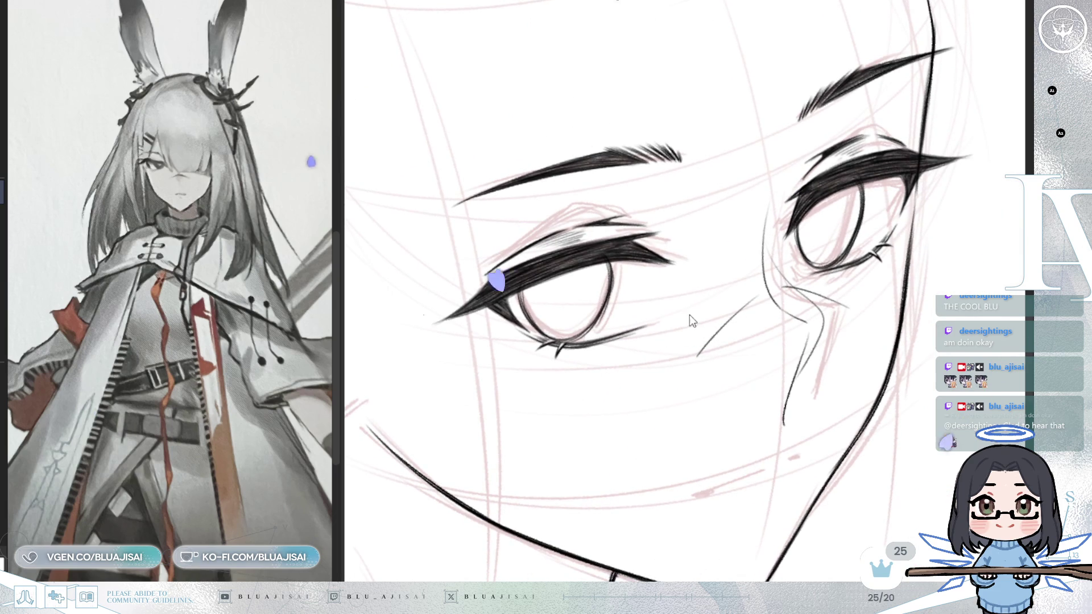
key(ctrl+t)
key(Return)
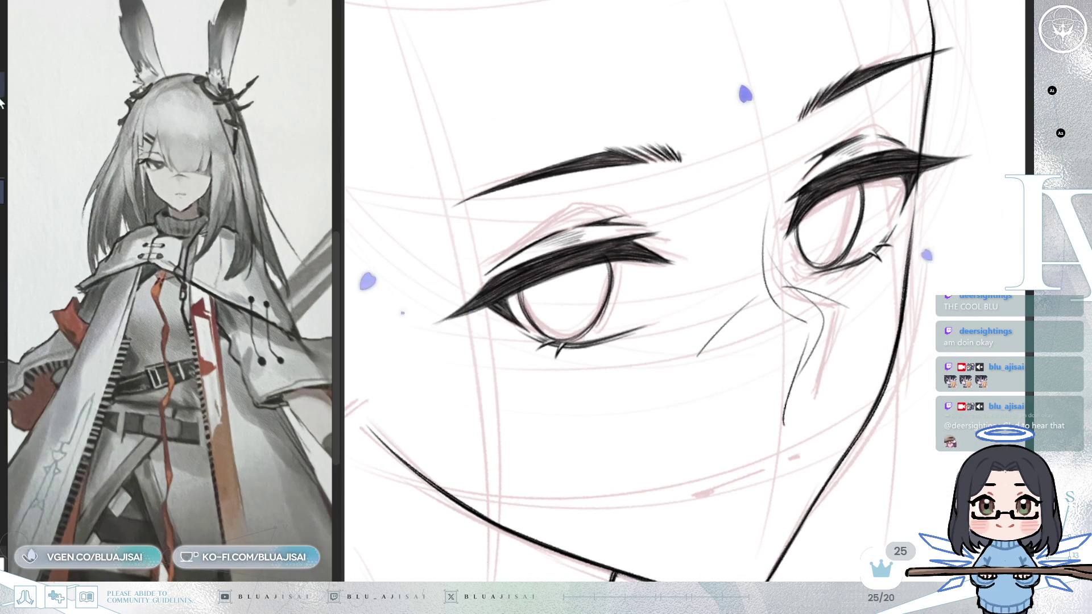
Select the left eye's lineart and skew, tilt and narrow it with Free Transform
mouse_move(642, 215)
mouse_down()
mouse_move(585, 361)
mouse_move(632, 334)
mouse_up()
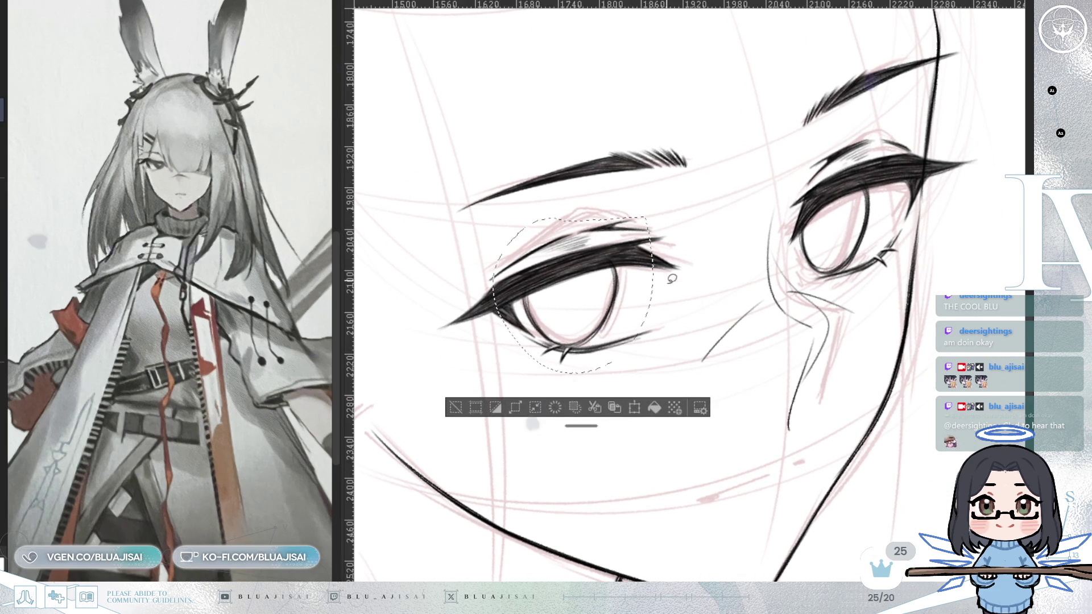
key(ctrl+t)
drag(646, 291, 648, 279)
drag(564, 367, 583, 371)
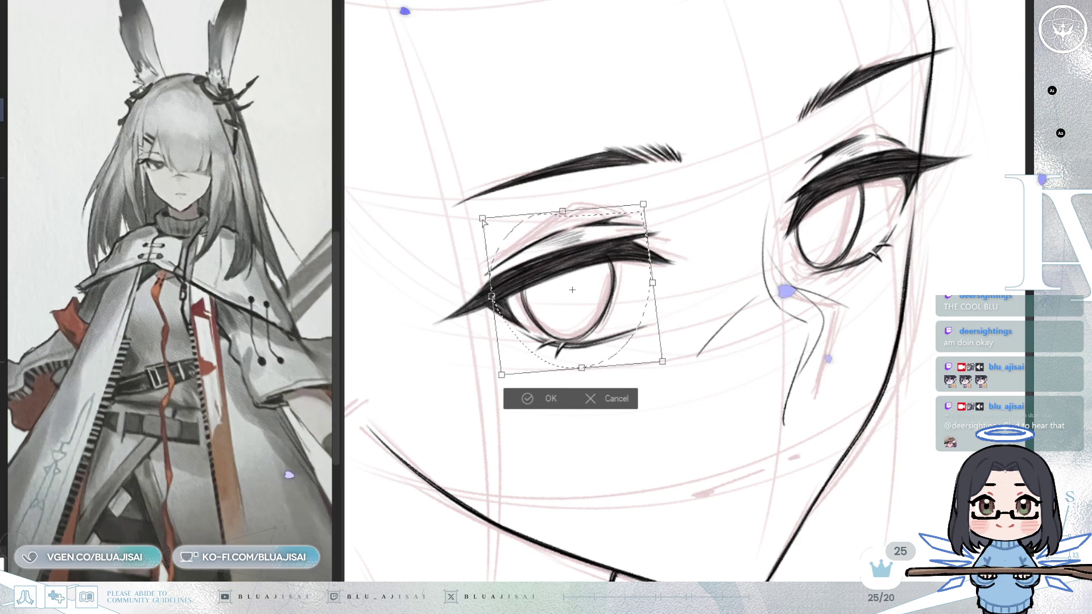
drag(663, 355, 667, 362)
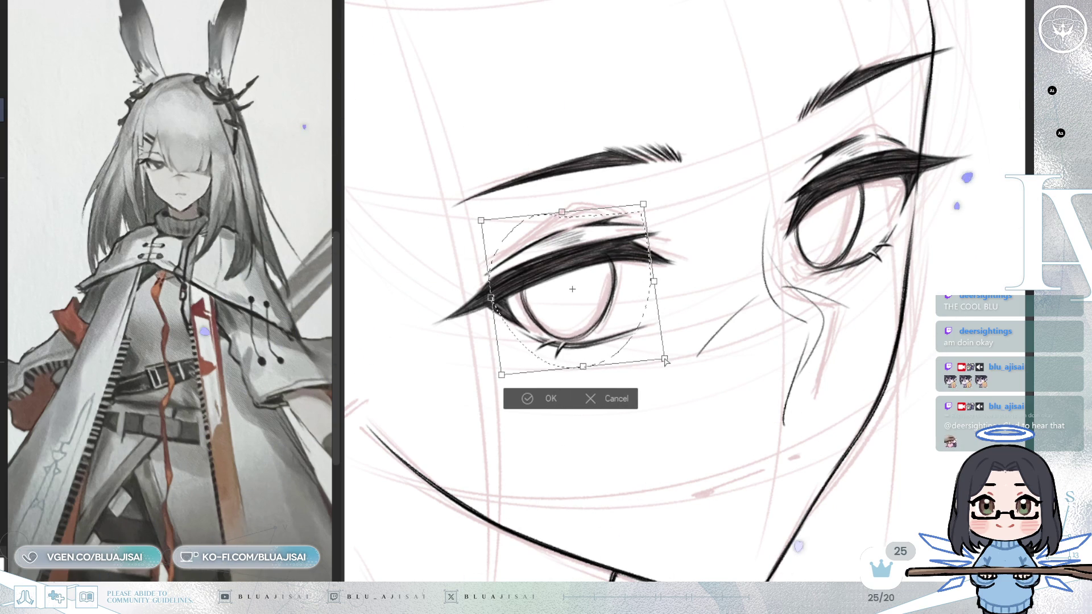
drag(489, 302, 493, 301)
drag(583, 367, 585, 371)
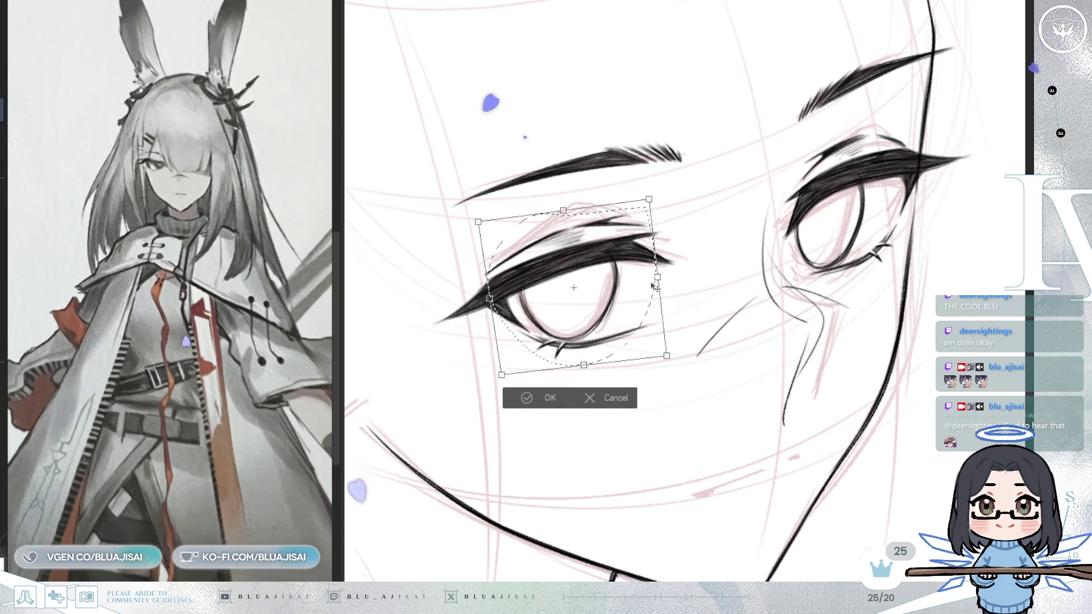
drag(657, 277, 655, 276)
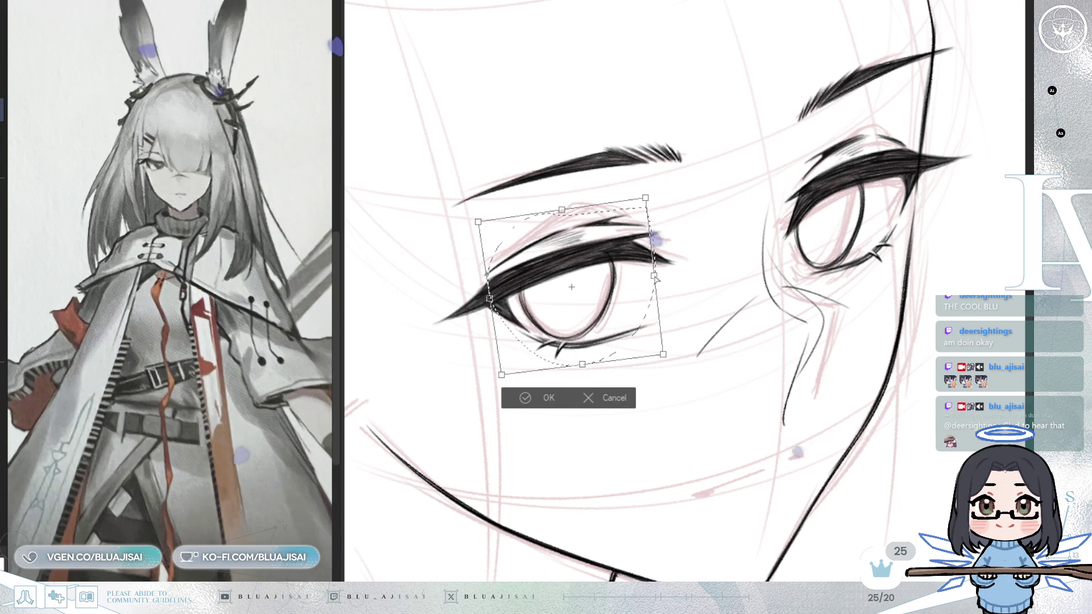
click(529, 397)
Select the right eye and skew its bottom leftward with Free Transform, then zoom in closer
mouse_move(851, 129)
mouse_down()
mouse_move(899, 267)
mouse_move(850, 132)
mouse_move(912, 125)
mouse_up()
key(ctrl+t)
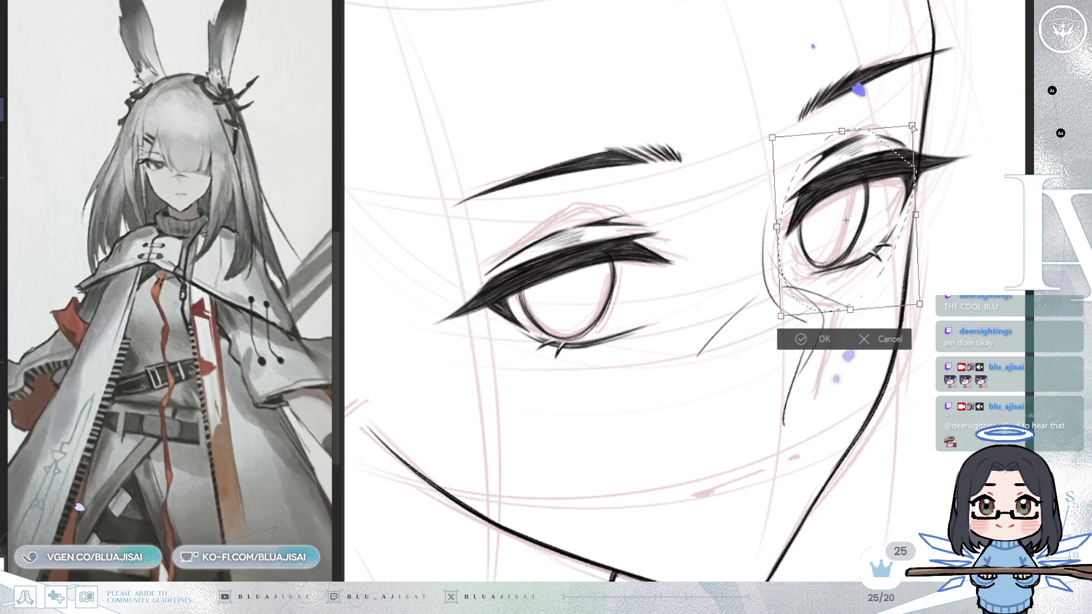
drag(852, 315, 848, 313)
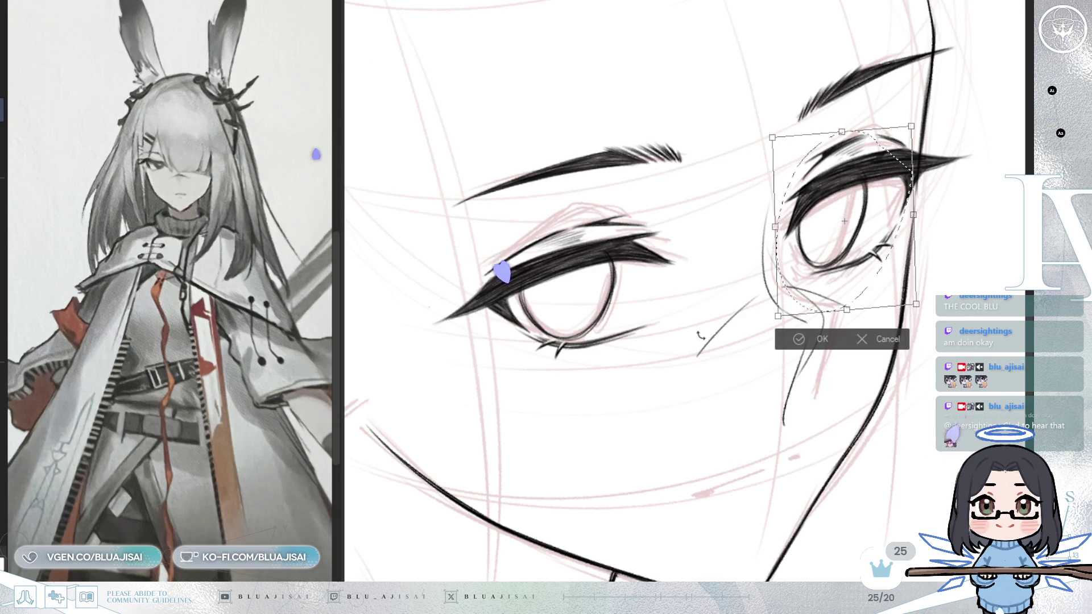
key(Return)
scroll(683, 284, up, 2)
mouse_move(788, 199)
mouse_down()
mouse_move(956, 281)
mouse_move(881, 268)
mouse_move(859, 223)
mouse_up()
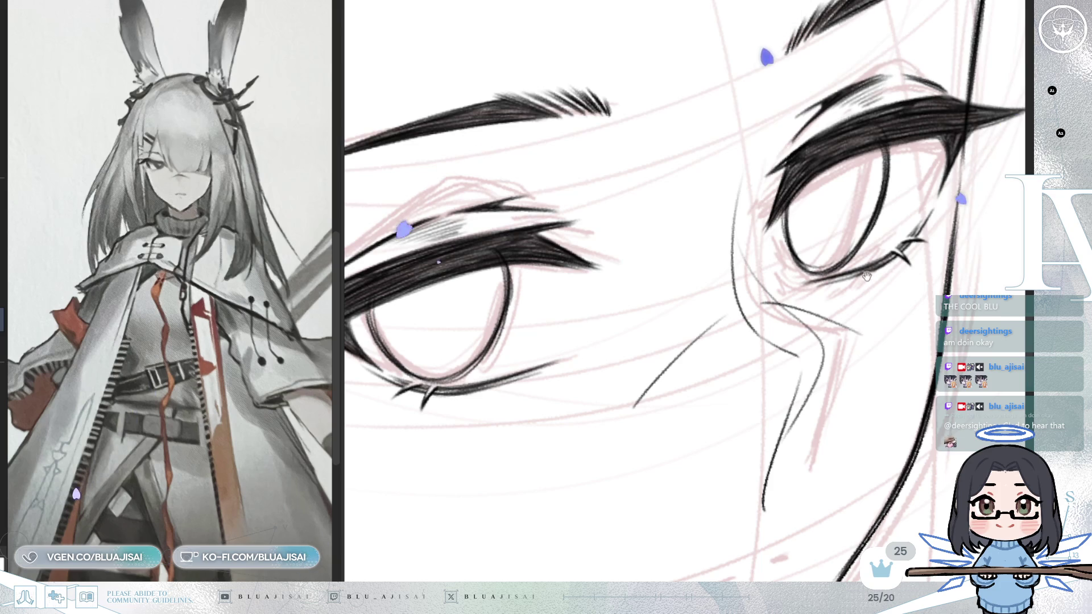
drag(759, 334, 633, 275)
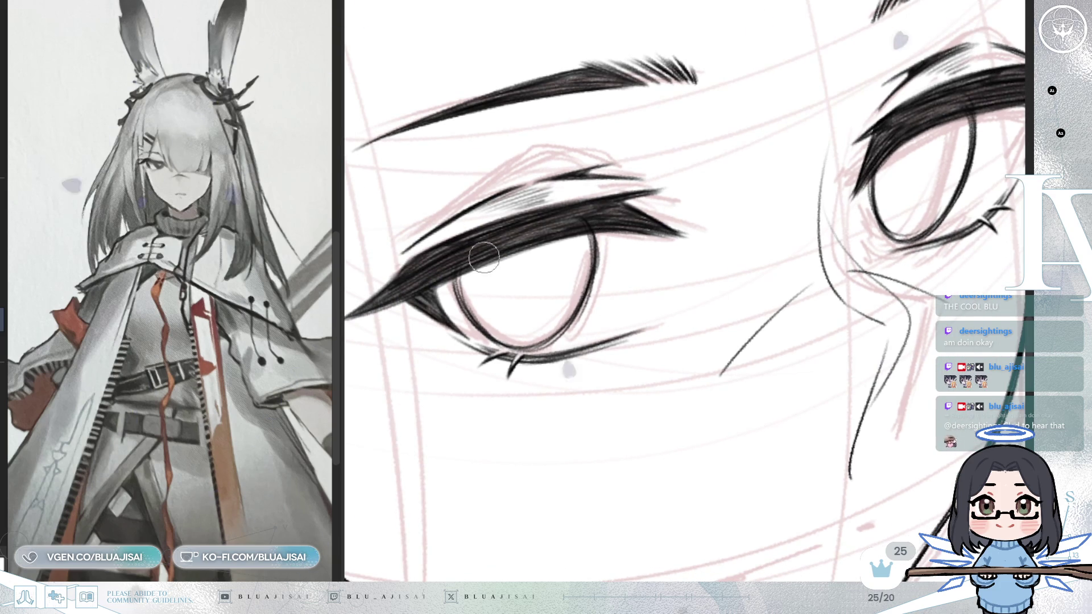
scroll(478, 261, up, 2)
key(End)
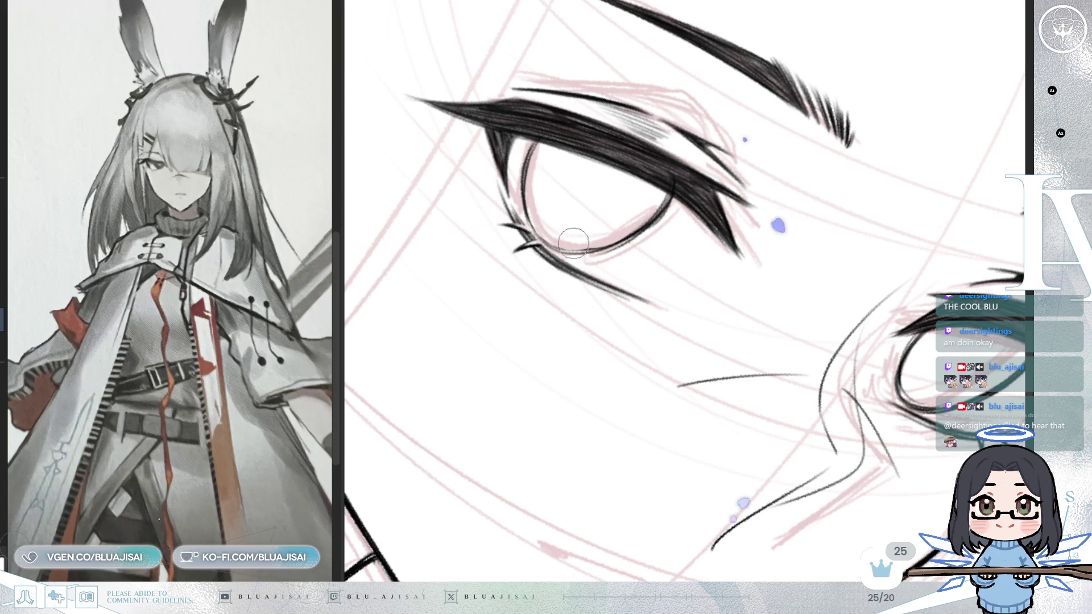
key(Home)
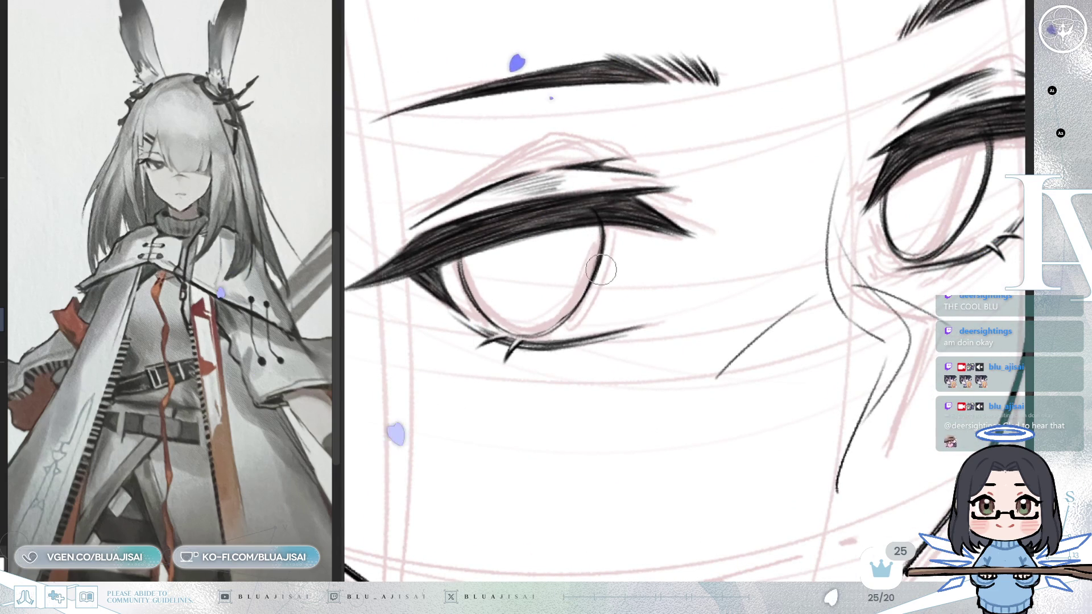
mouse_move(605, 247)
mouse_down()
mouse_move(550, 169)
mouse_move(550, 147)
mouse_move(595, 170)
mouse_up()
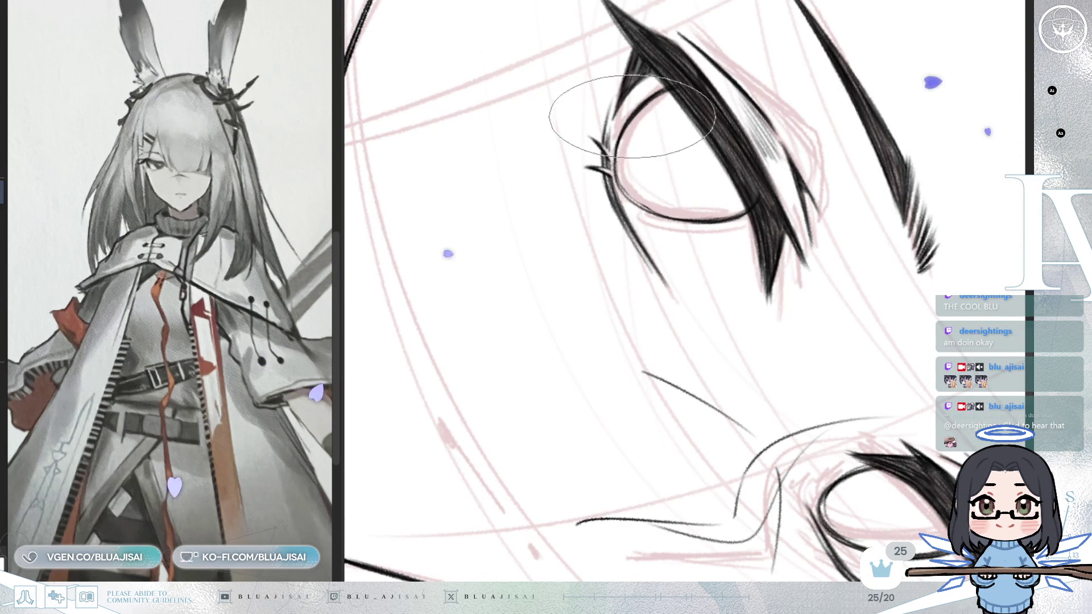
drag(669, 206, 566, 273)
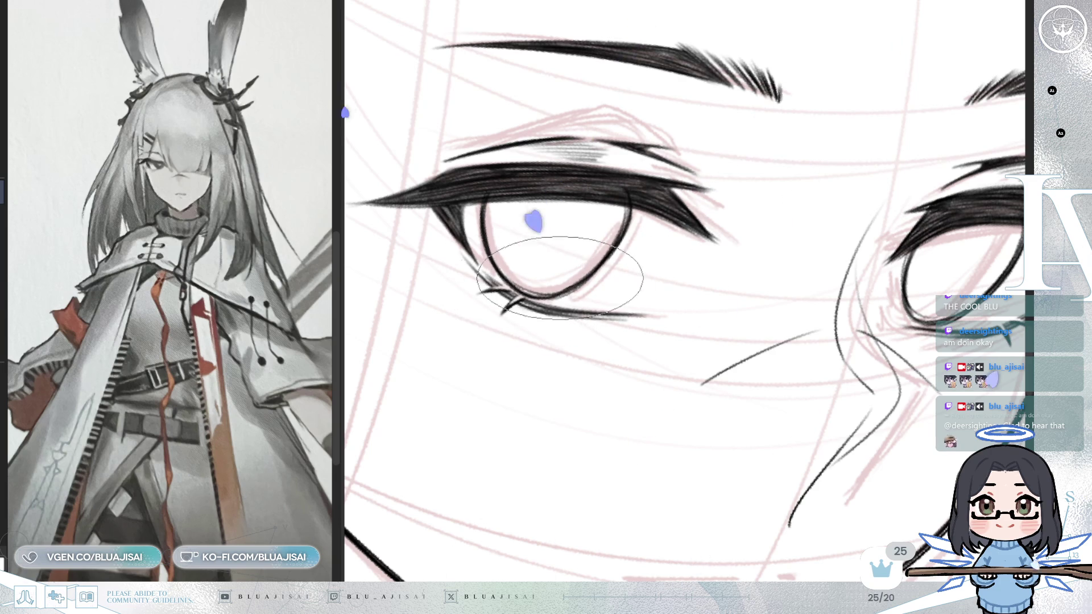
key(minus)
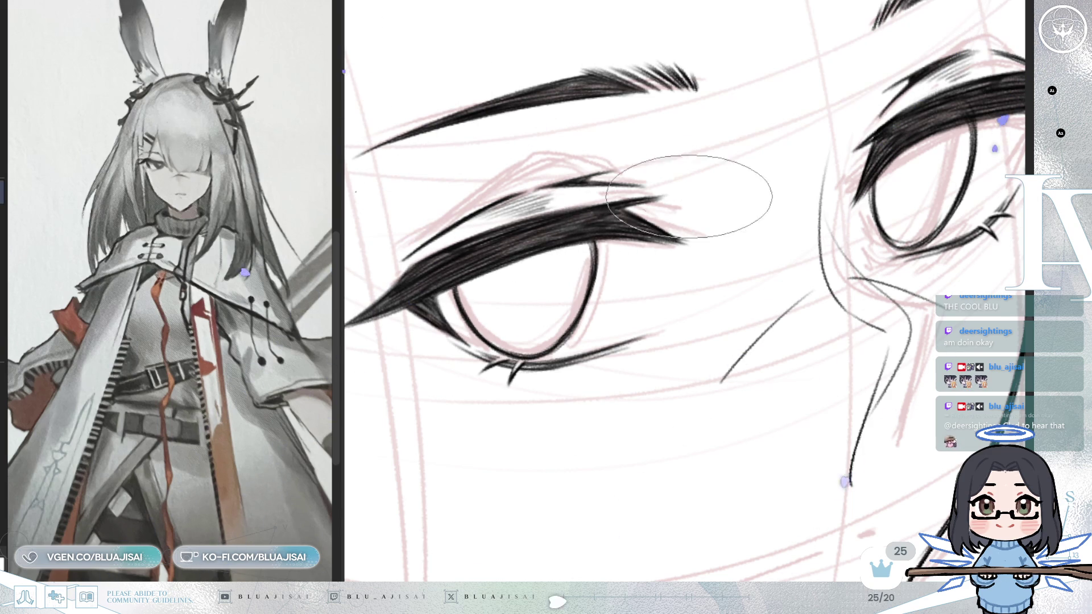
drag(841, 191, 793, 202)
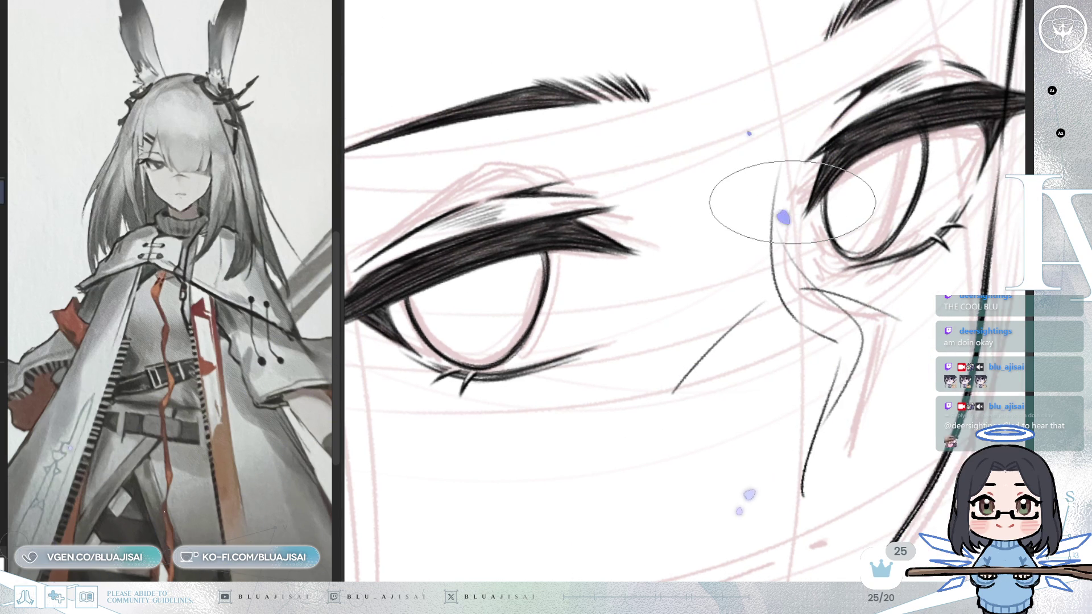
drag(850, 251, 782, 262)
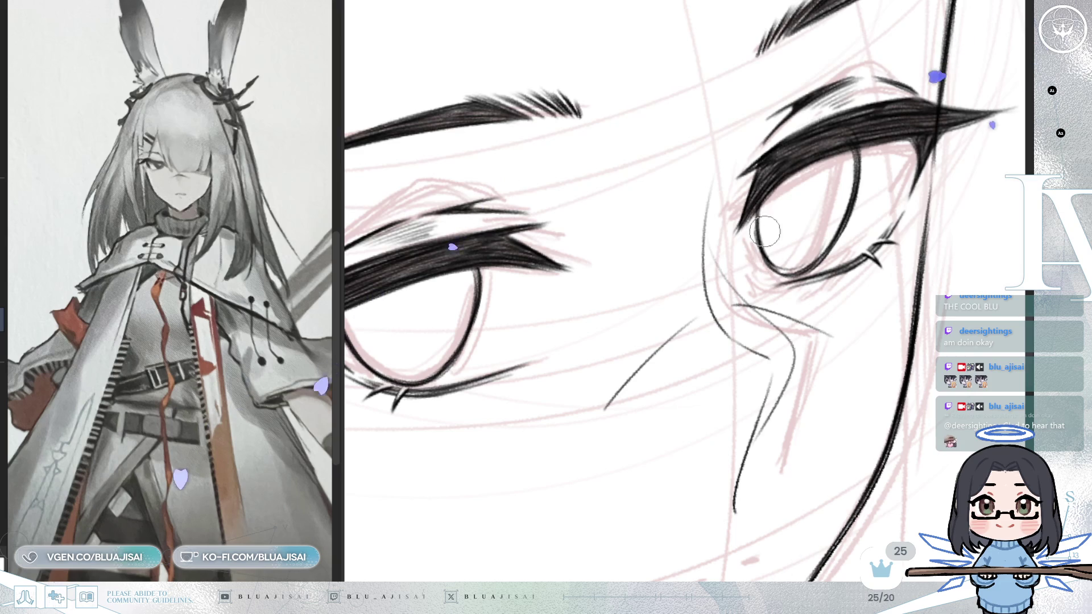
key(asciicircum)
key(asciicircum)
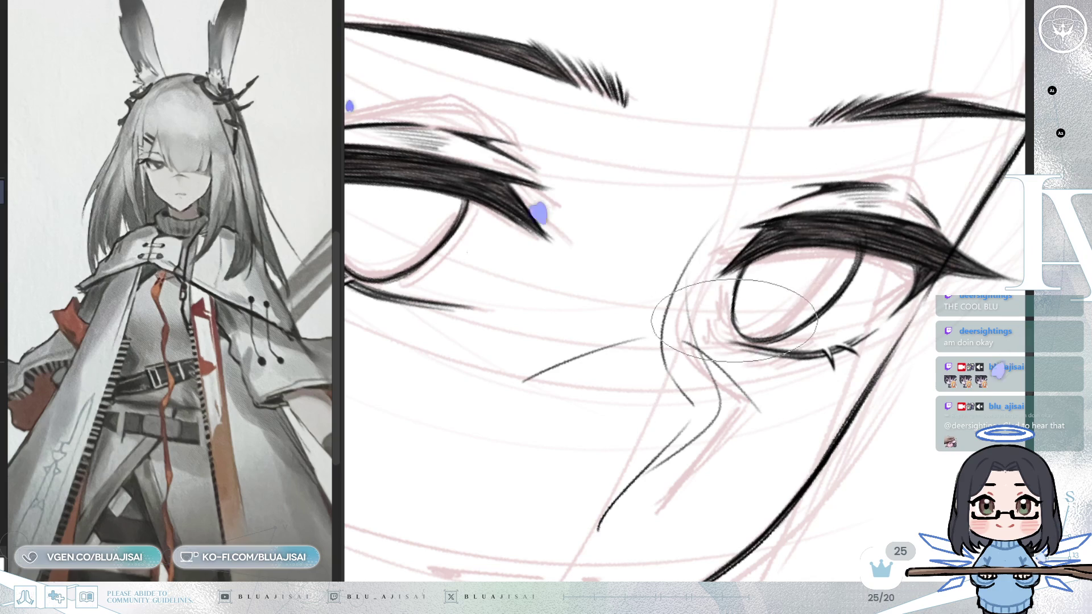
drag(734, 256, 725, 257)
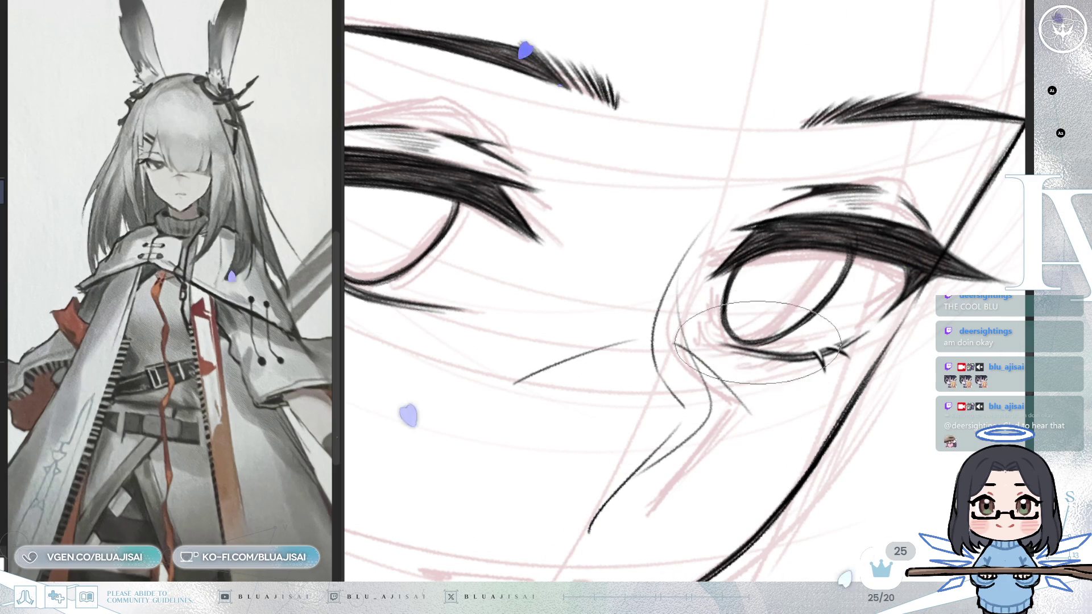
Switch between a small round pen tip and a wide oval eraser while rotating and panning around the eyes and nose
drag(739, 341, 818, 290)
key(p)
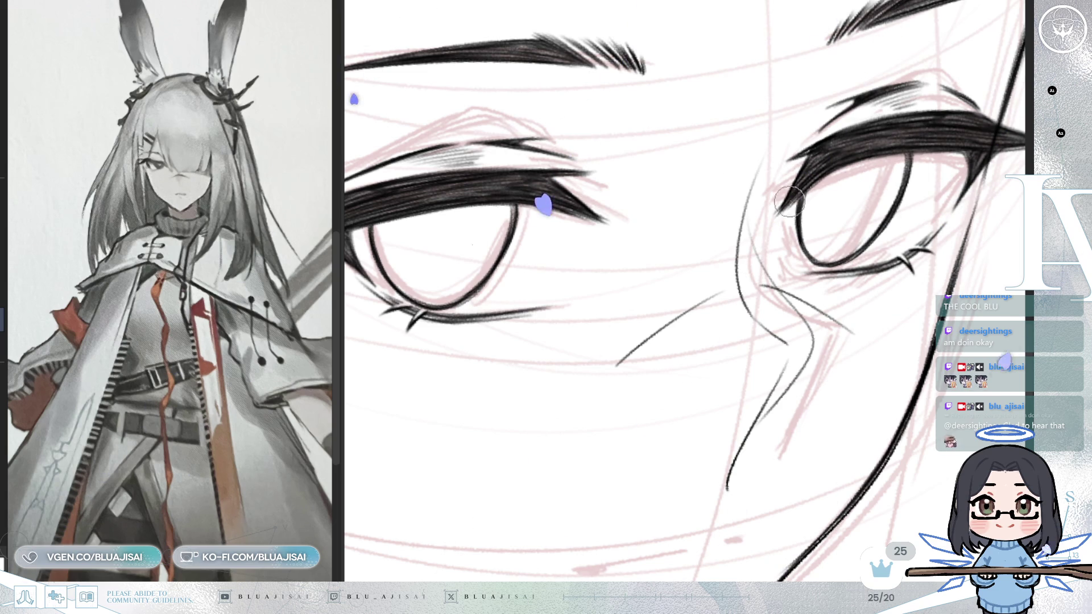
key(e)
key(ctrl+bracketleft)
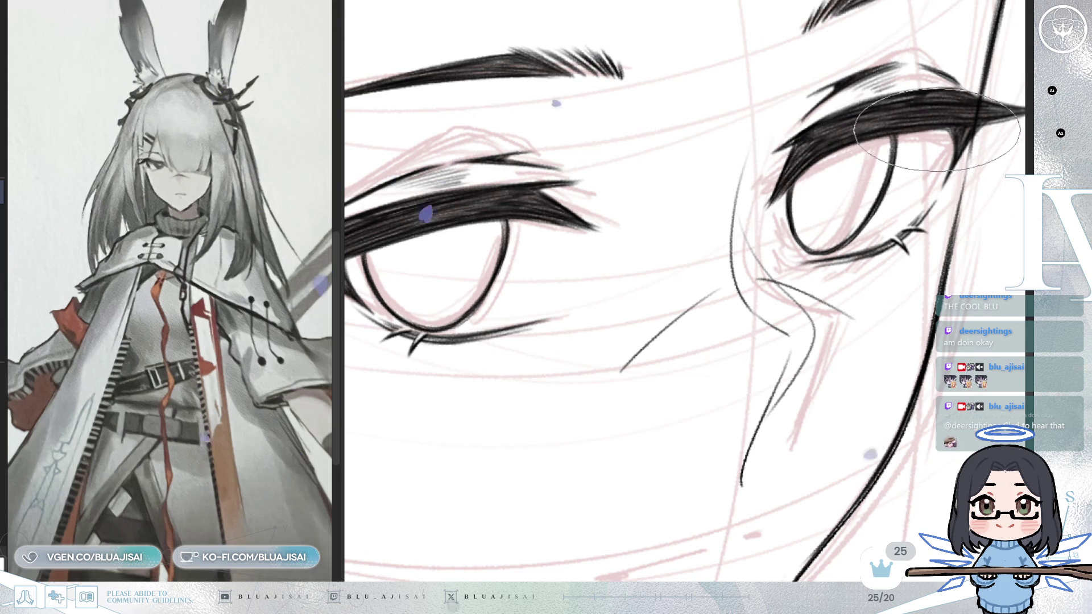
scroll(542, 202, up, 3)
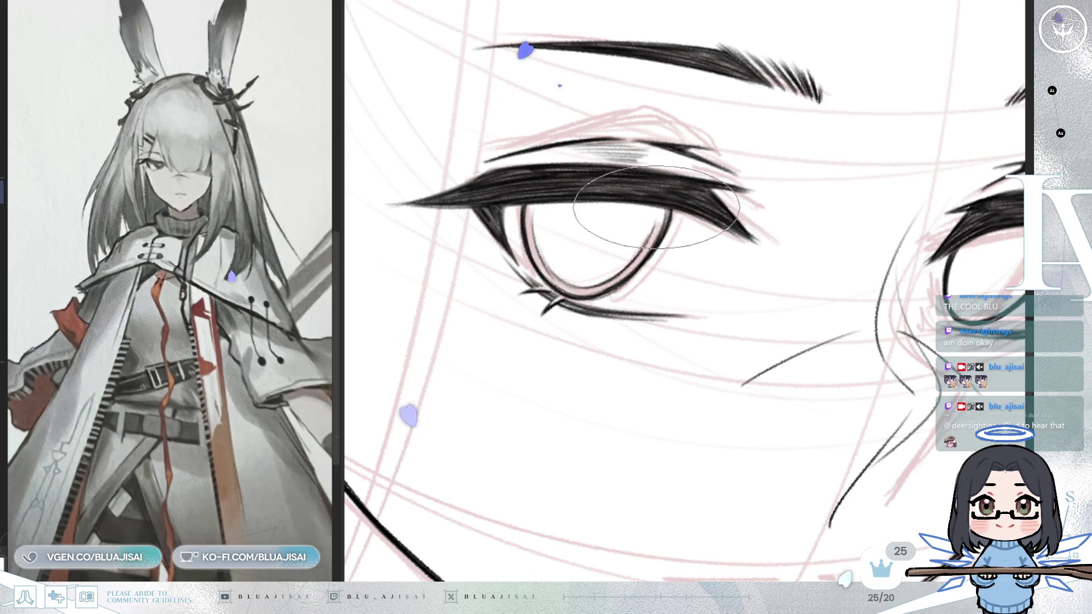
key(End)
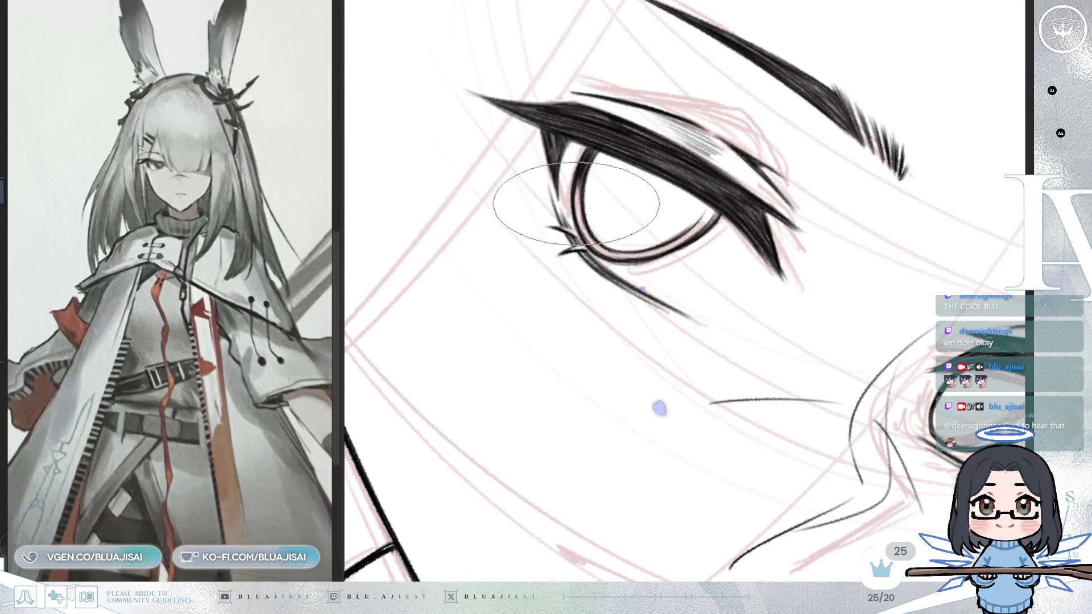
scroll(638, 203, down, 3)
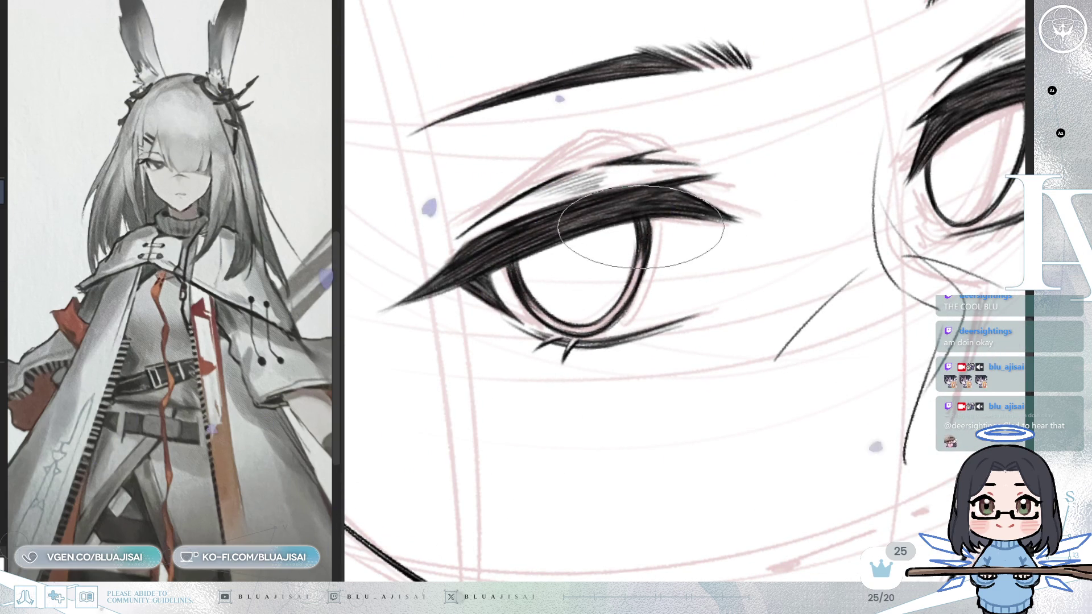
mouse_move(840, 283)
mouse_down()
mouse_move(687, 331)
mouse_move(677, 296)
mouse_move(732, 207)
mouse_move(610, 219)
mouse_move(612, 175)
mouse_up()
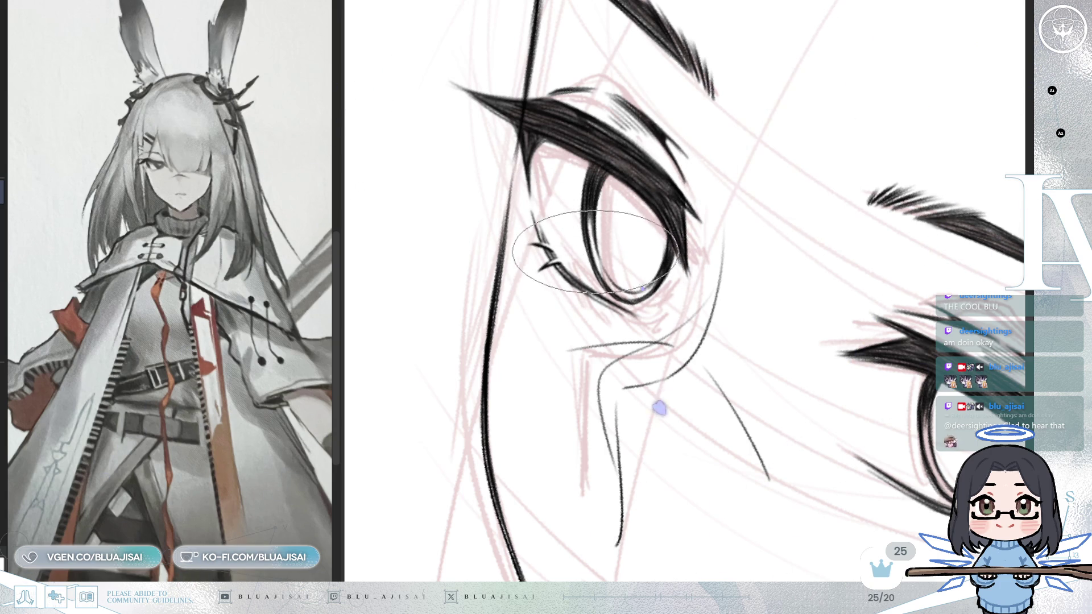
scroll(780, 263, down, 2)
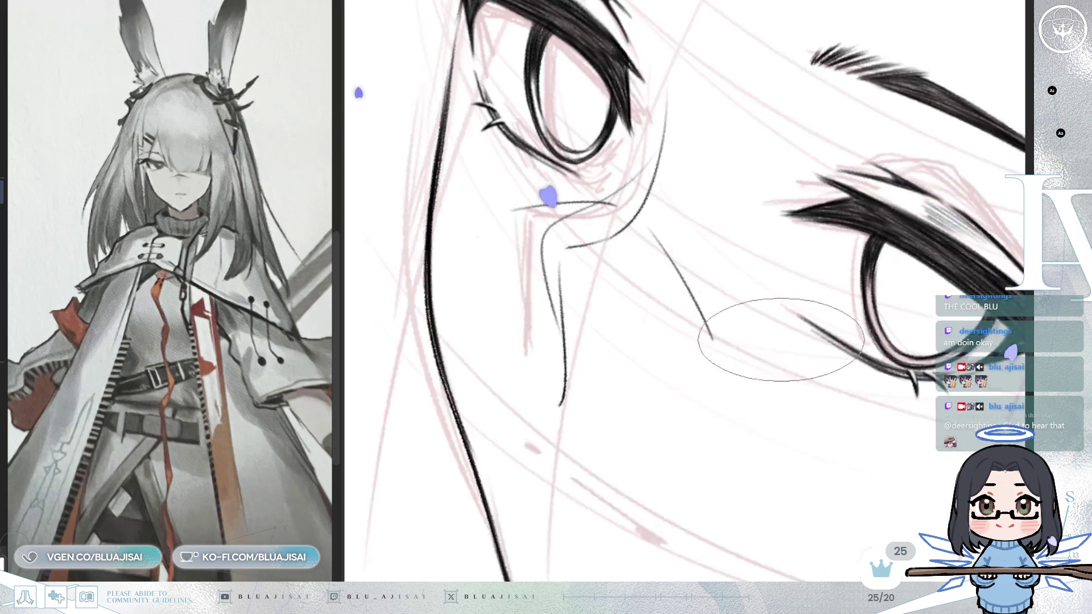
scroll(809, 381, down, 2)
drag(830, 378, 823, 481)
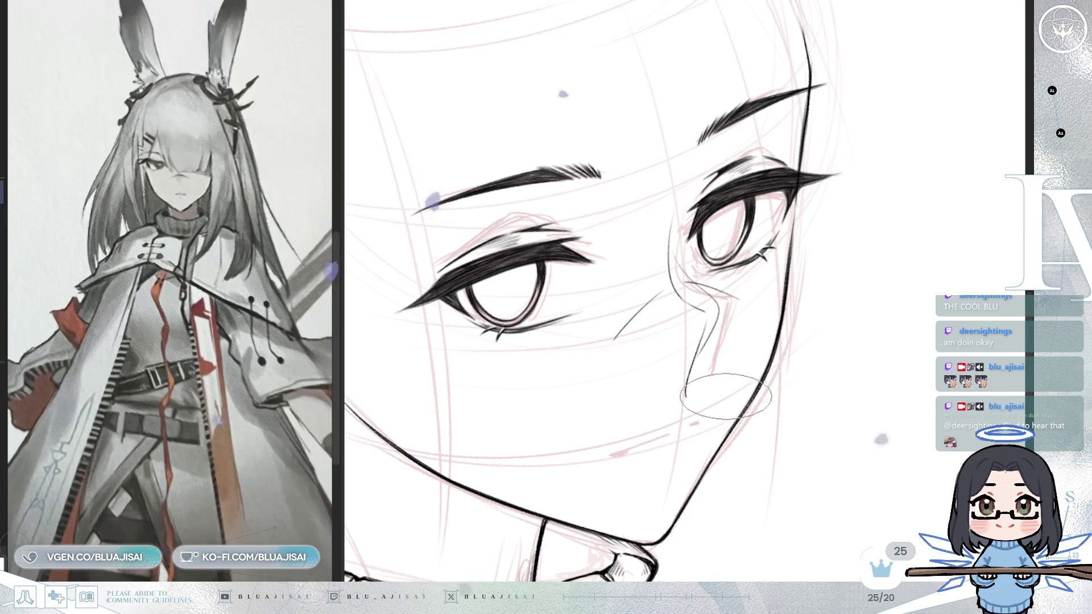
drag(804, 169, 894, 147)
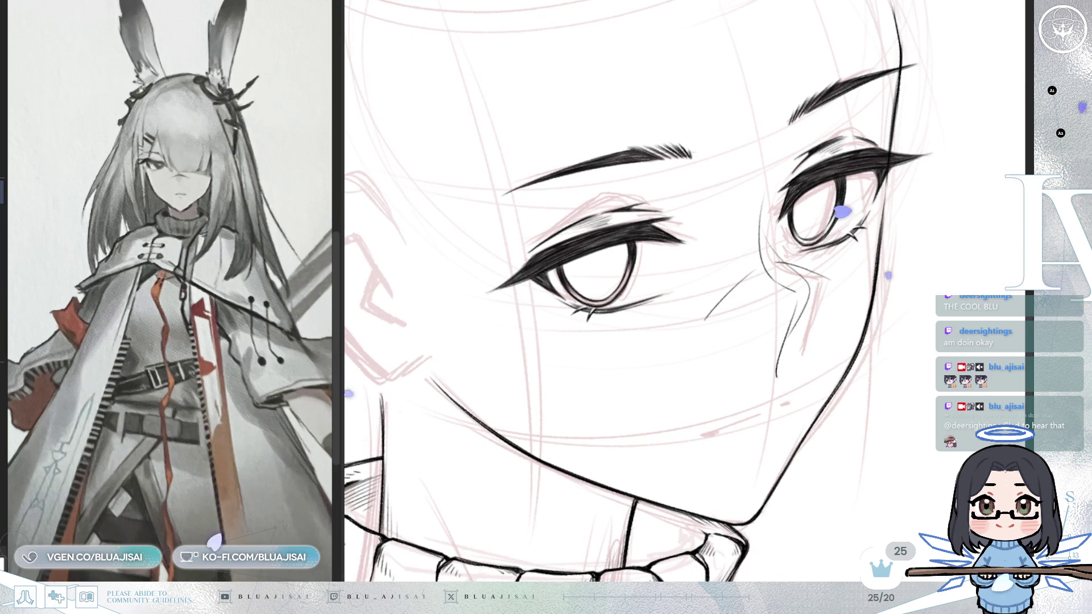
drag(868, 241, 910, 250)
key(h)
key(h)
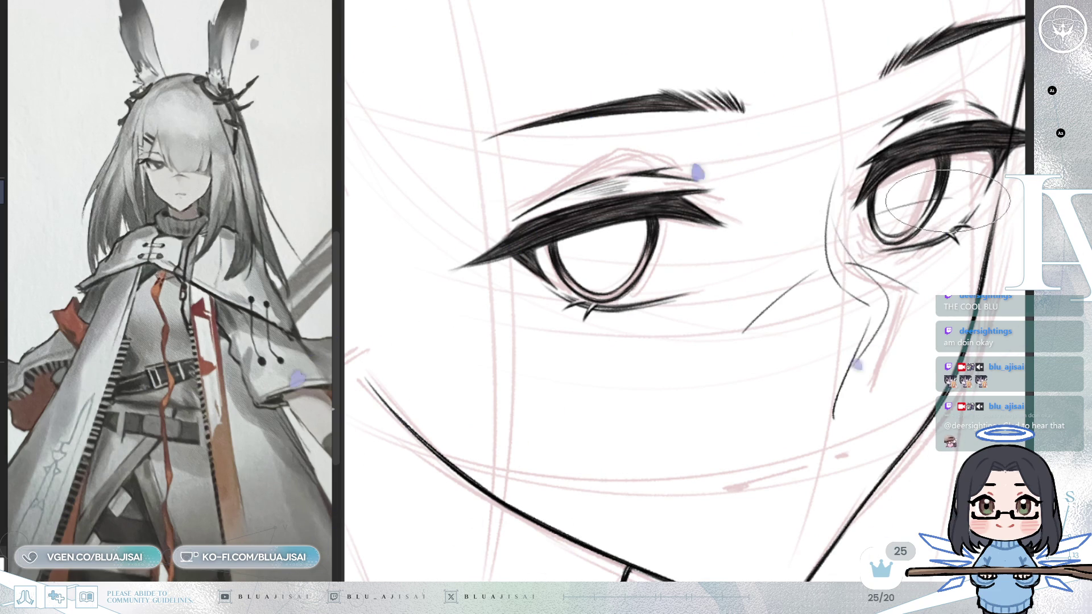
key(Delete)
key(Delete)
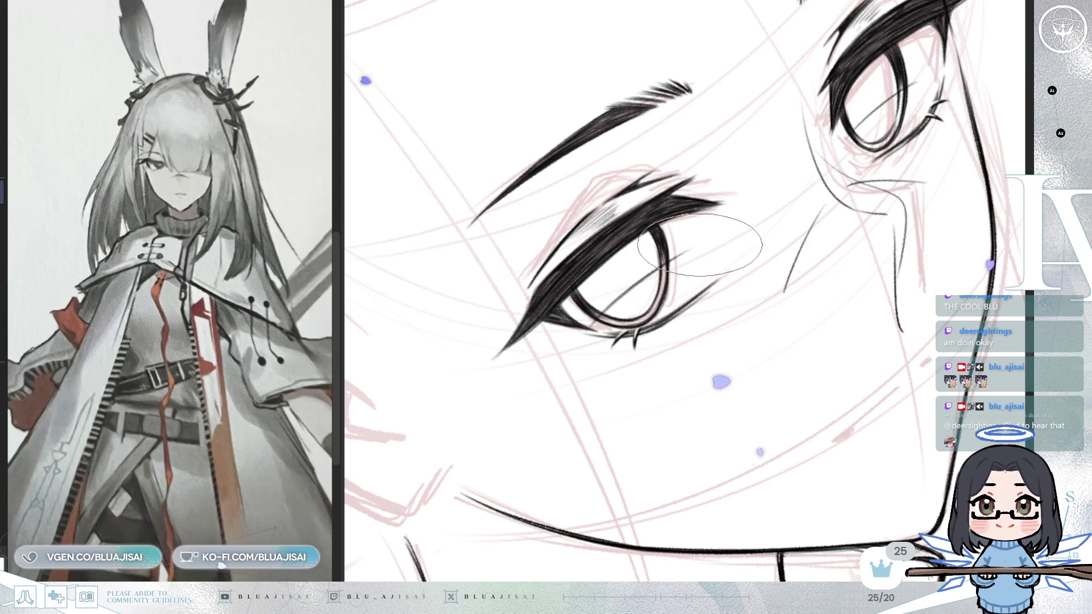
key(Home)
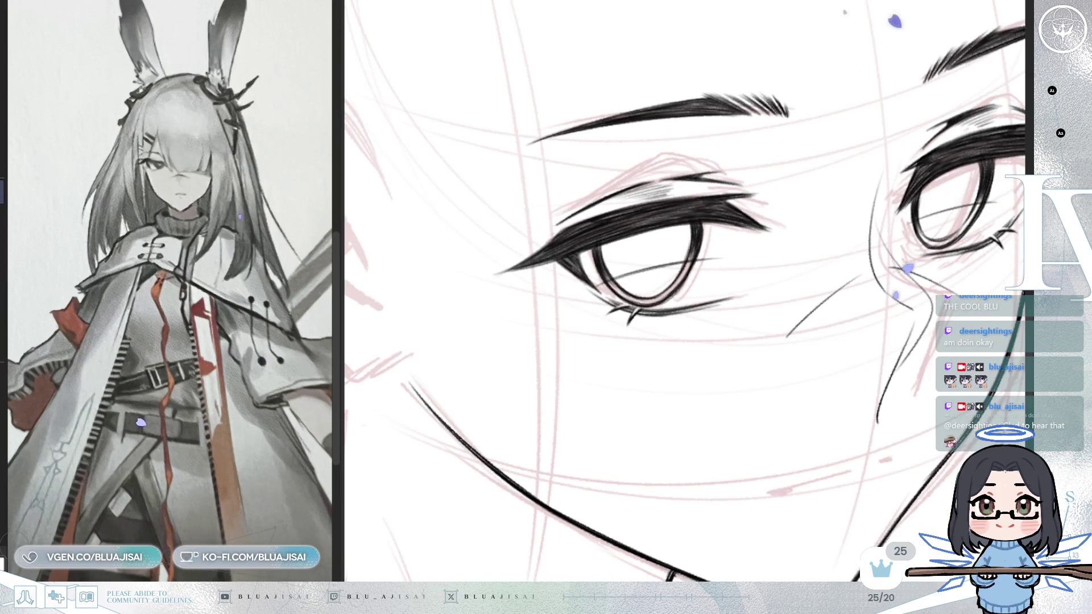
key(h)
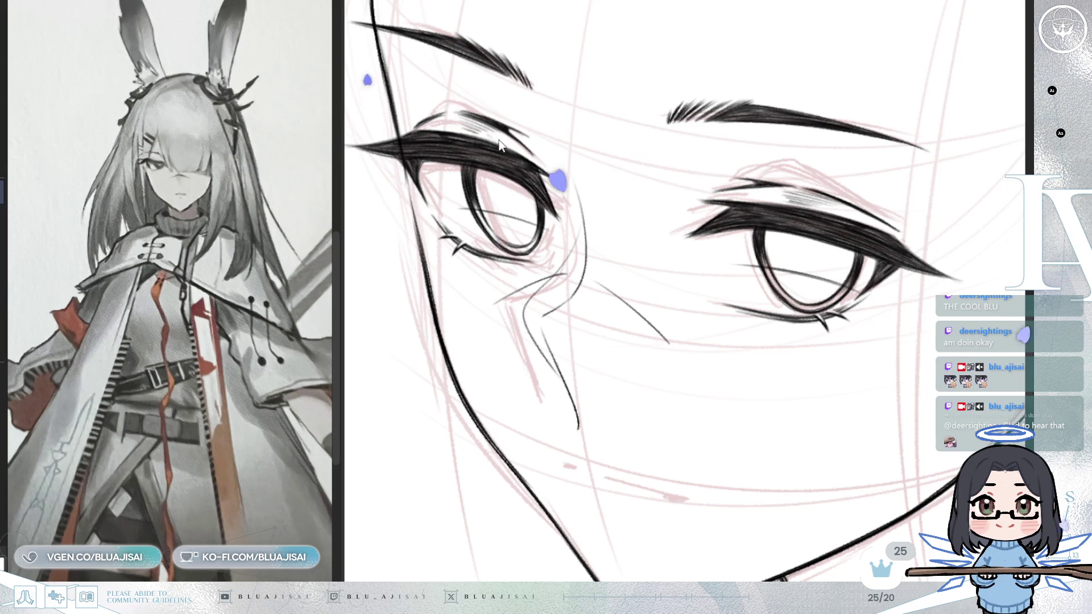
Hatch dense horizontal strokes across the left and right irises
mouse_move(455, 170)
mouse_down()
mouse_move(535, 191)
mouse_move(546, 207)
mouse_up()
drag(478, 193, 555, 228)
mouse_move(450, 165)
mouse_down()
mouse_move(500, 175)
mouse_move(433, 188)
mouse_up()
mouse_move(546, 193)
mouse_down()
mouse_move(444, 216)
mouse_move(478, 171)
mouse_move(450, 171)
mouse_up()
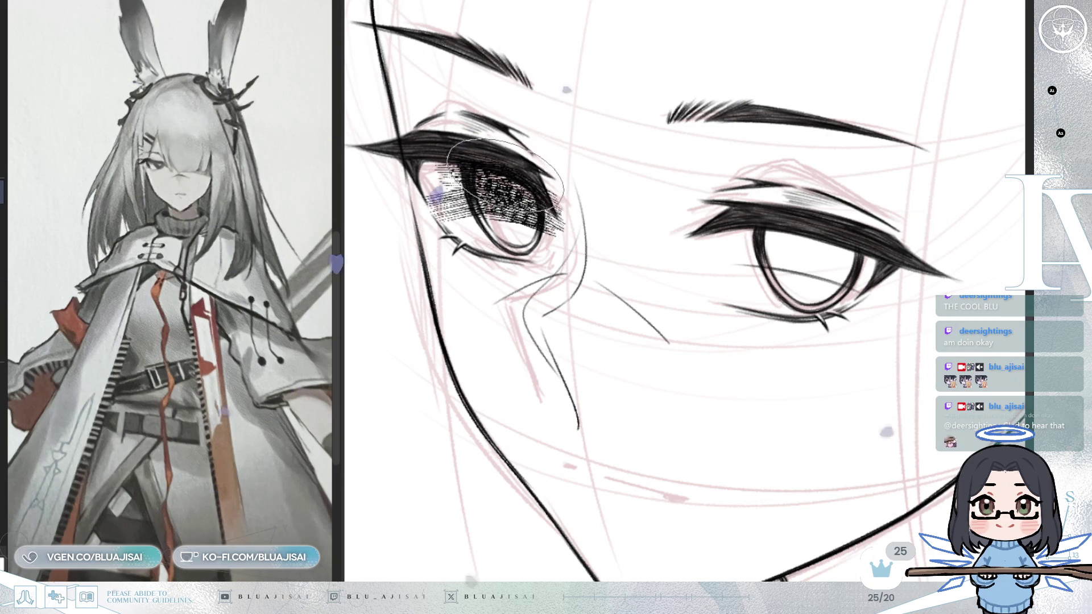
drag(541, 205, 467, 188)
drag(802, 268, 734, 239)
mouse_move(853, 256)
mouse_down()
mouse_move(791, 244)
mouse_move(740, 253)
mouse_move(779, 239)
mouse_move(762, 245)
mouse_up()
drag(876, 273, 763, 245)
mouse_move(847, 256)
mouse_down()
mouse_move(751, 239)
mouse_move(794, 262)
mouse_up()
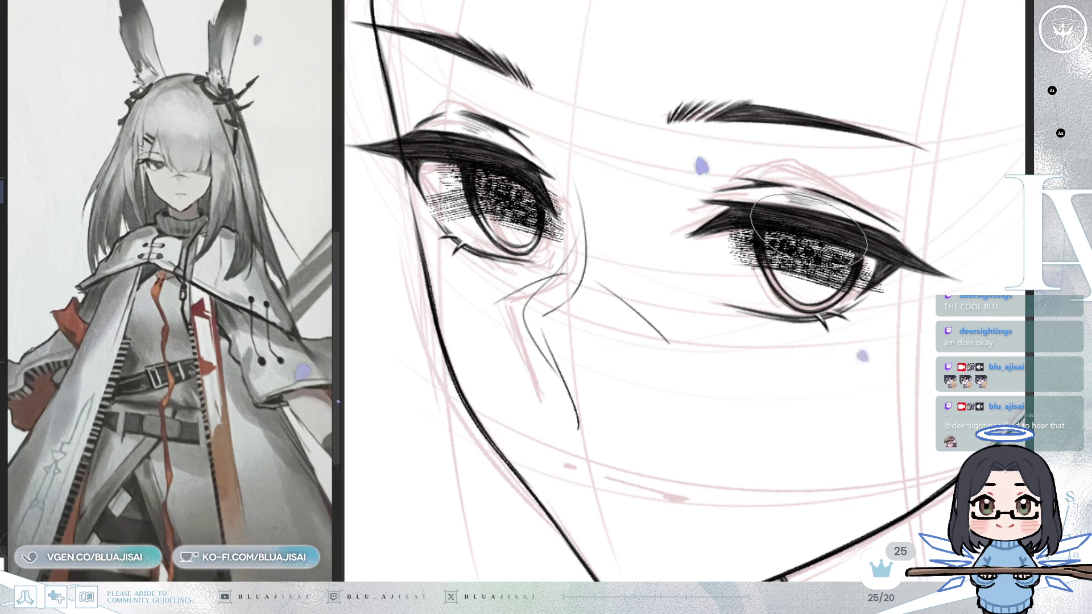
Erase stray marks around the irises and lid crease, leveling the view on both eyes
mouse_move(444, 182)
mouse_down()
mouse_move(460, 165)
mouse_move(455, 150)
mouse_move(472, 193)
mouse_move(449, 210)
mouse_up()
drag(445, 132, 445, 115)
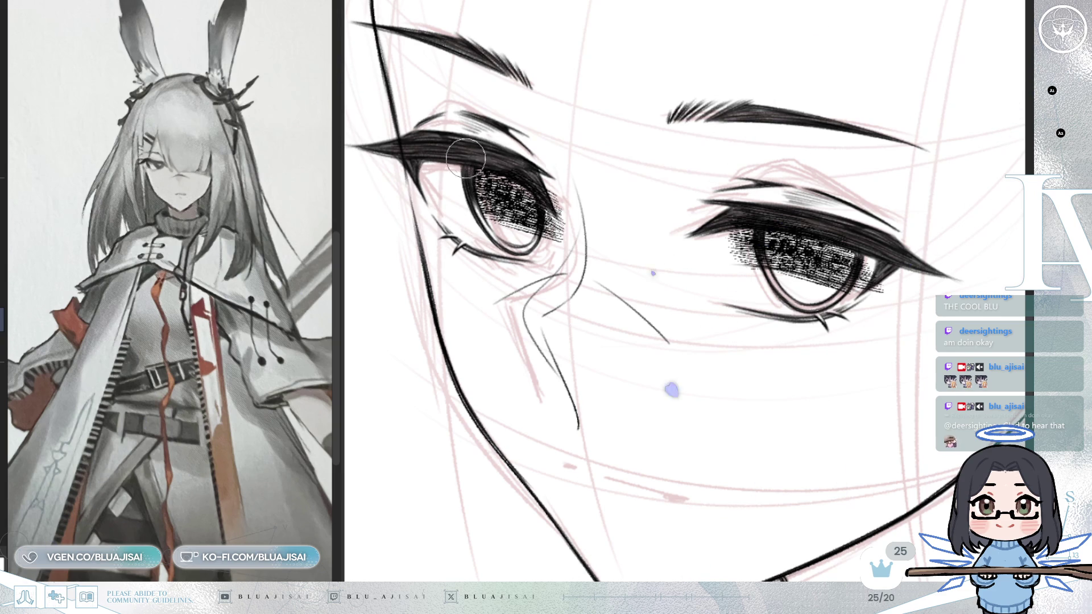
mouse_move(535, 184)
mouse_down()
mouse_move(540, 241)
mouse_move(556, 225)
mouse_move(569, 232)
mouse_up()
drag(819, 194, 745, 219)
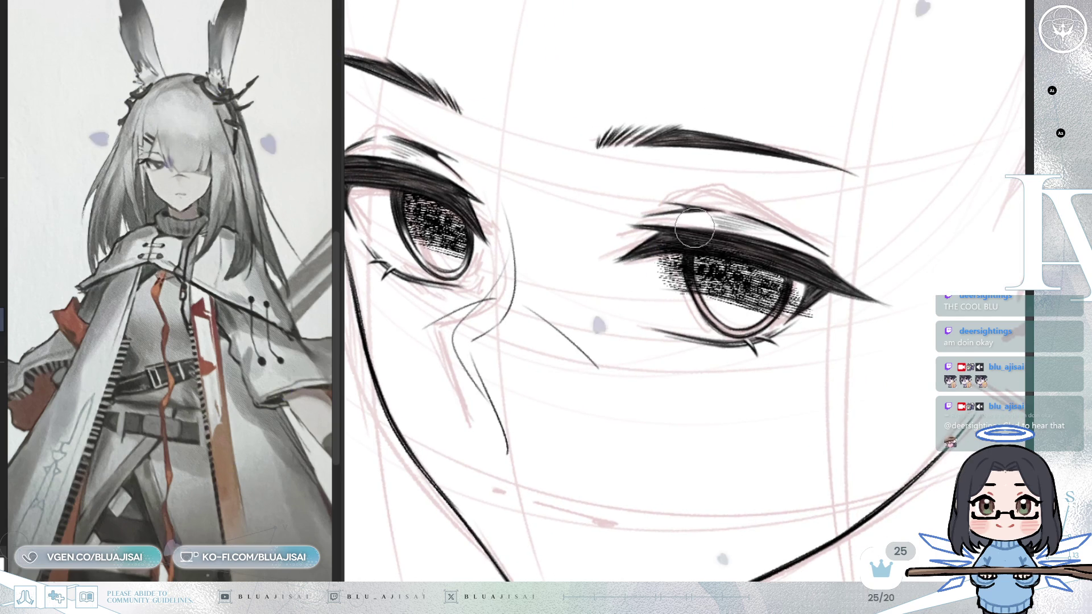
mouse_move(682, 250)
mouse_down()
mouse_move(672, 262)
mouse_move(663, 242)
mouse_up()
mouse_move(746, 273)
mouse_down()
mouse_move(626, 327)
mouse_move(597, 304)
mouse_move(559, 309)
mouse_up()
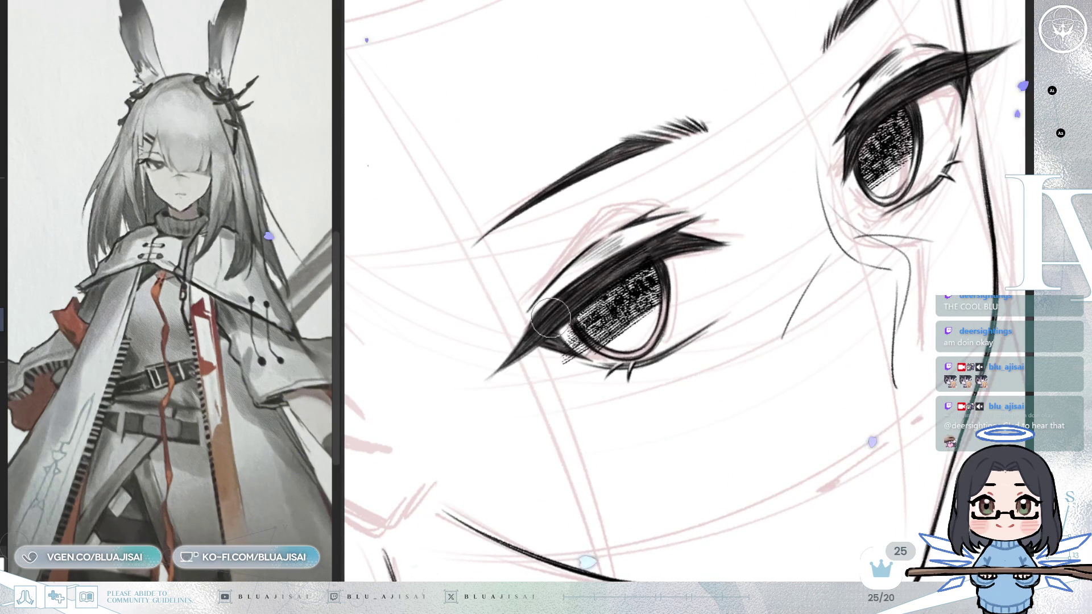
mouse_move(664, 246)
mouse_down()
mouse_move(625, 239)
mouse_move(608, 217)
mouse_up()
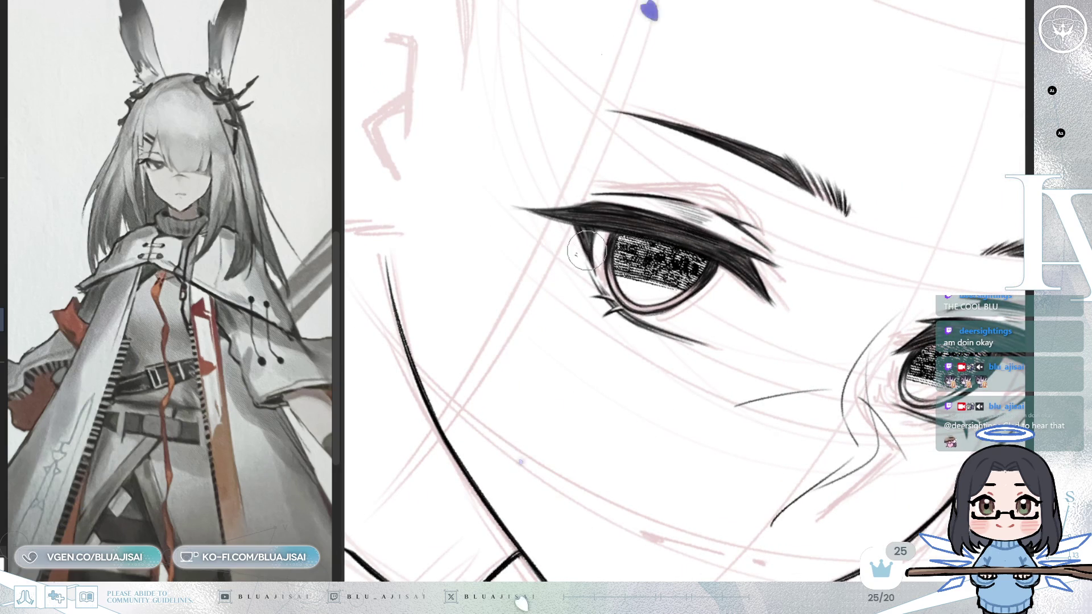
mouse_move(660, 267)
mouse_down()
mouse_move(597, 317)
mouse_move(740, 290)
mouse_up()
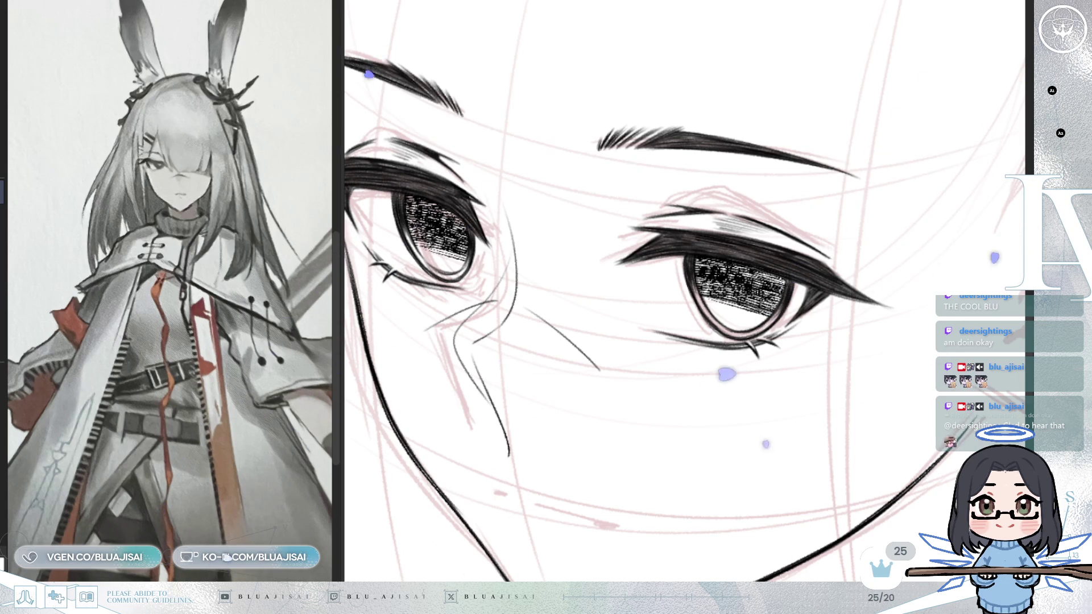
Draw a dark vertical slit pupil in the left eye after undoing an extra hatching stroke
mouse_move(444, 227)
mouse_down()
mouse_move(506, 245)
mouse_move(512, 284)
mouse_up()
key(ctrl+z)
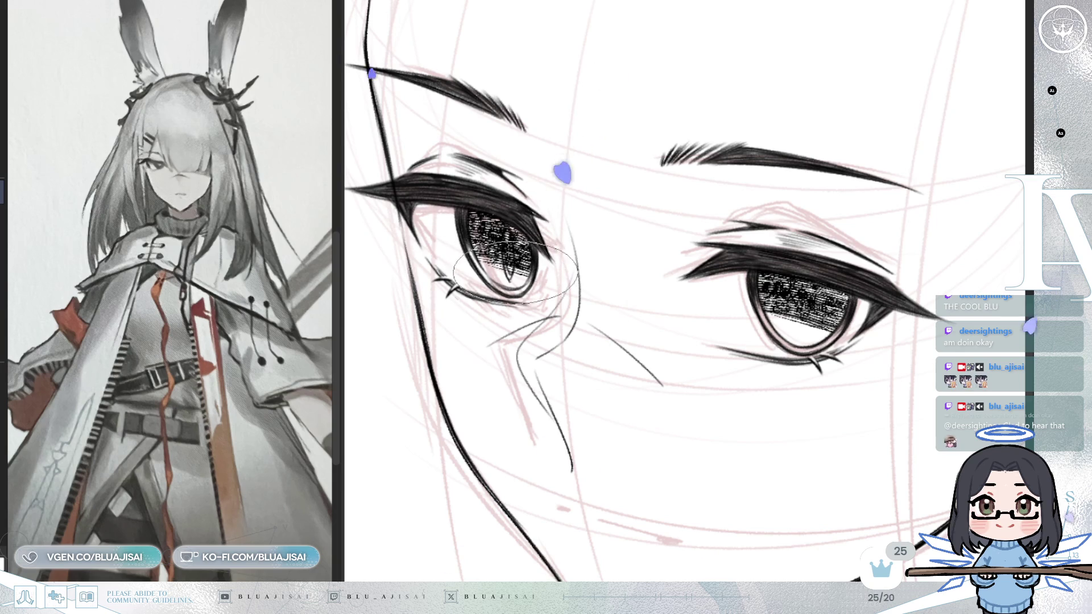
drag(510, 246, 510, 282)
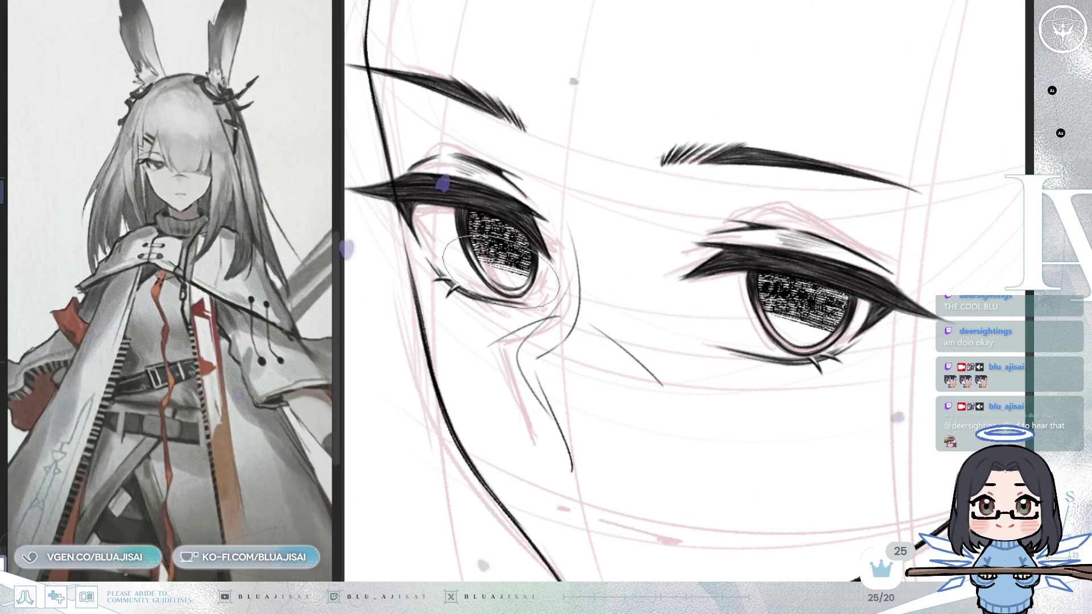
Lighten the shading in both irises
mouse_move(489, 268)
mouse_down()
mouse_move(535, 270)
mouse_move(499, 265)
mouse_up()
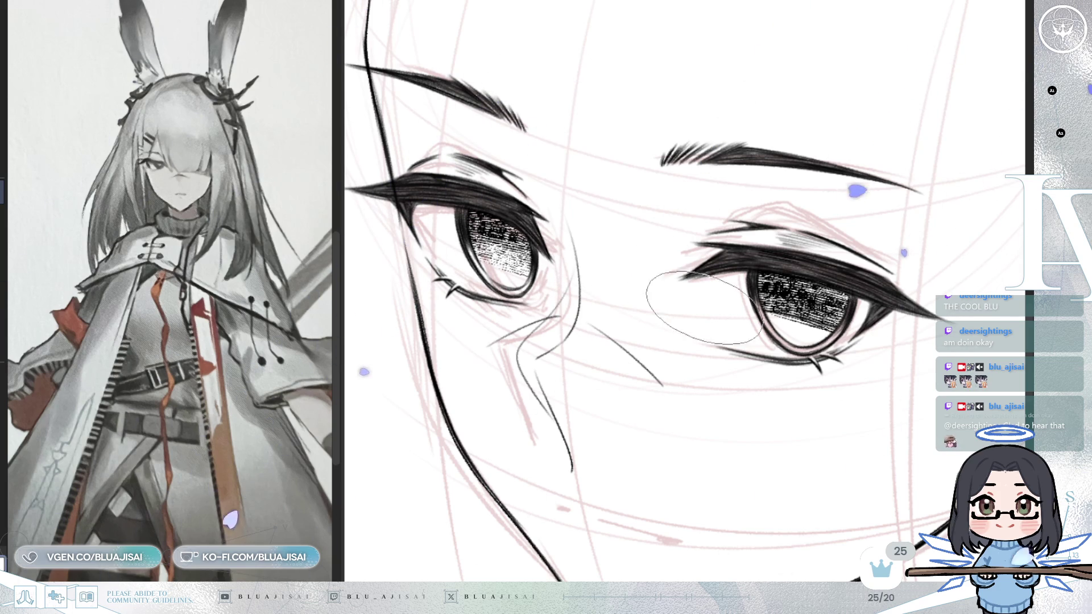
mouse_move(803, 315)
mouse_down()
mouse_move(820, 301)
mouse_move(807, 307)
mouse_move(802, 295)
mouse_up()
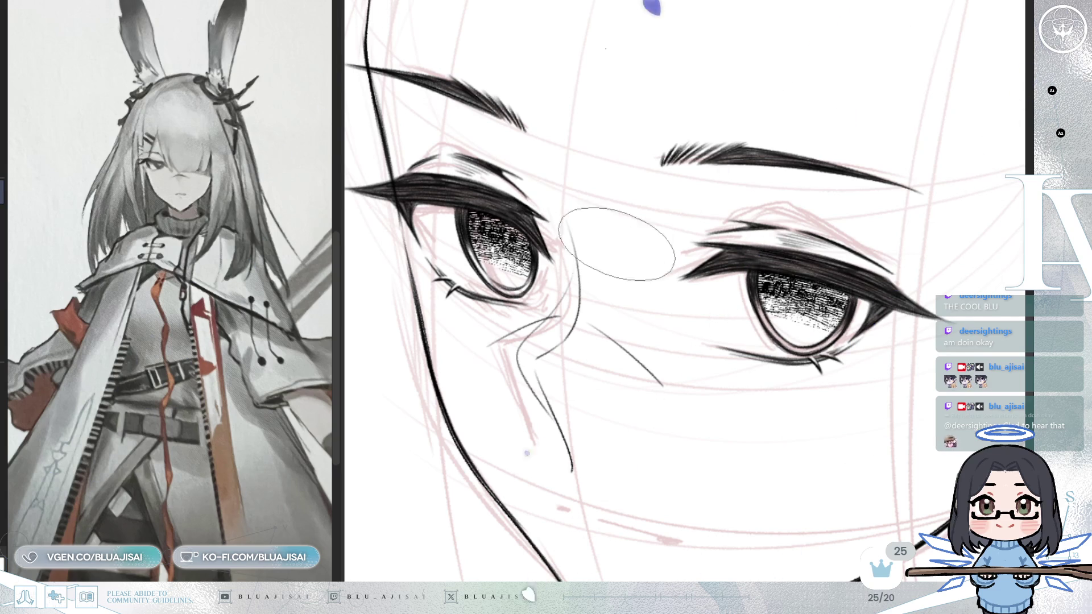
scroll(751, 345, down, 3)
scroll(750, 345, down, 3)
scroll(751, 345, up, 3)
drag(780, 302, 826, 425)
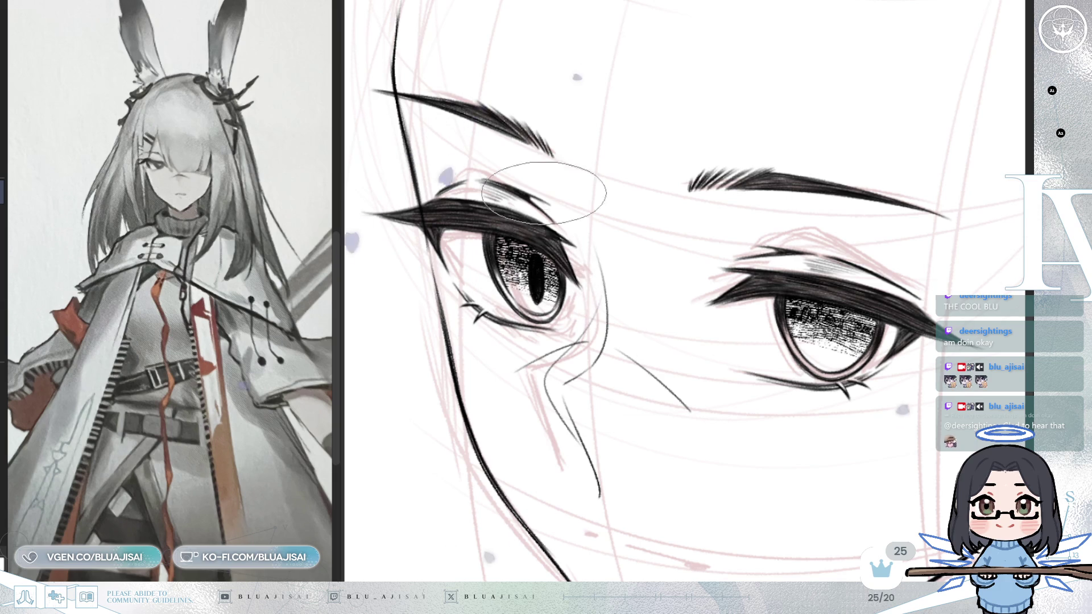
scroll(568, 228, up, 1)
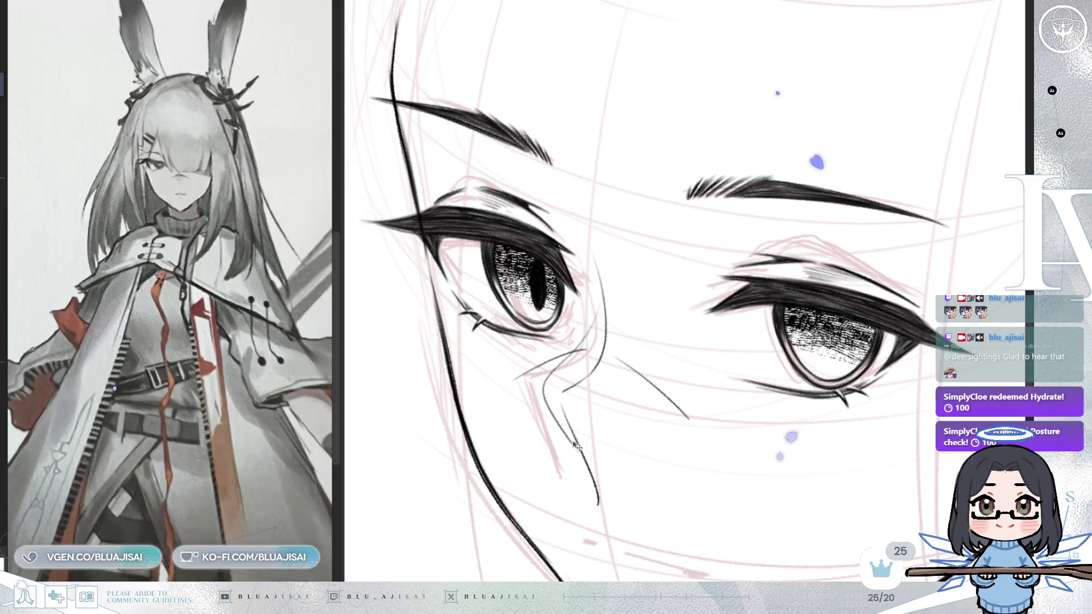
Paste a copy of the slit pupil into the left eye's iris and commit its placement
key(h)
key(ctrl+t)
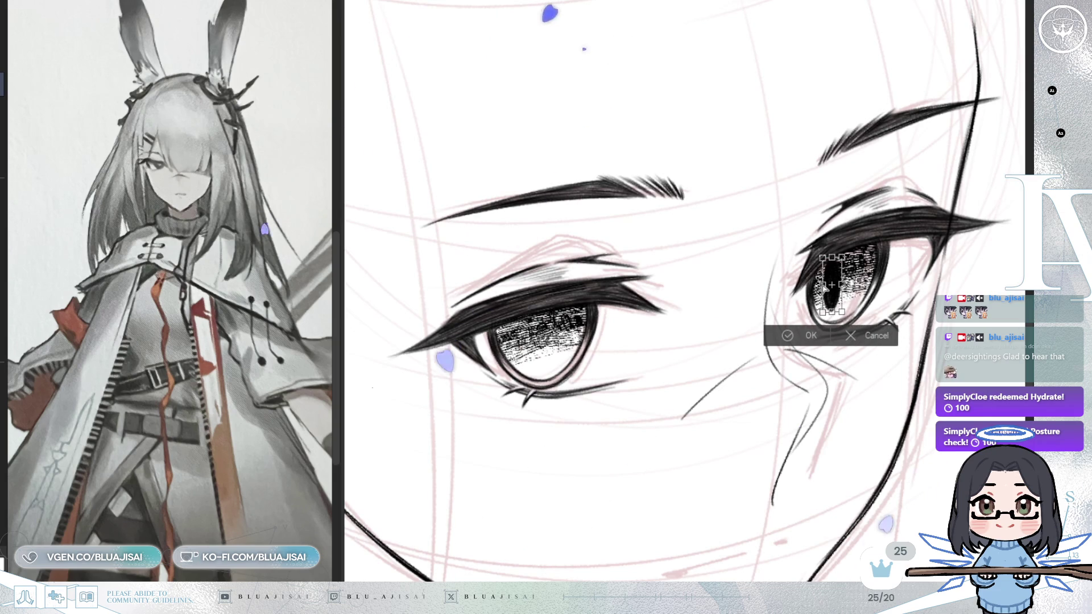
click(840, 341)
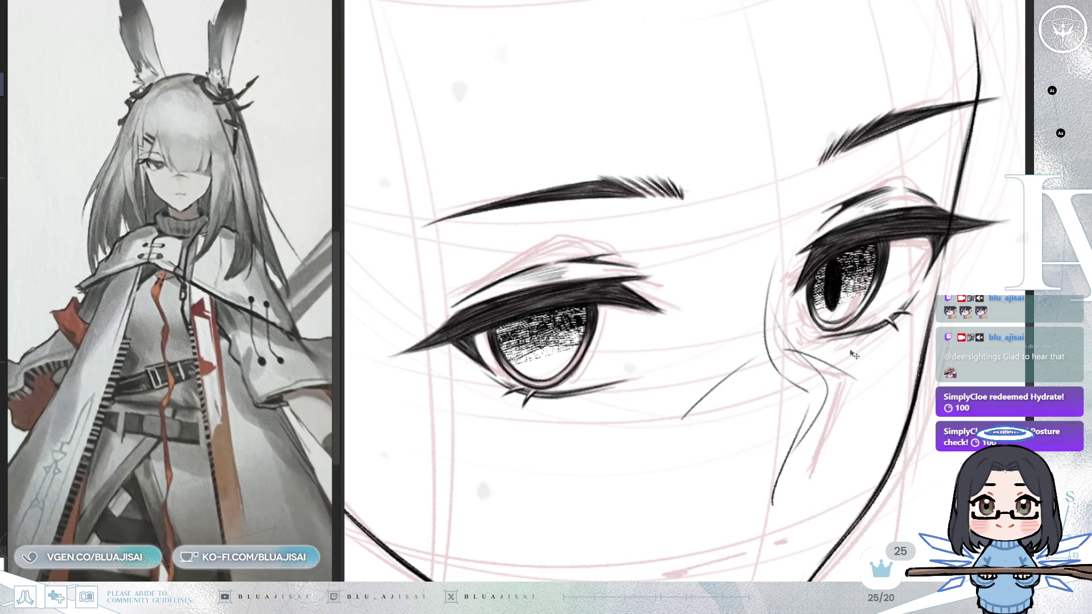
key(ctrl+v)
mouse_move(707, 401)
mouse_down()
mouse_move(574, 431)
mouse_move(641, 375)
mouse_up()
key(ctrl+t)
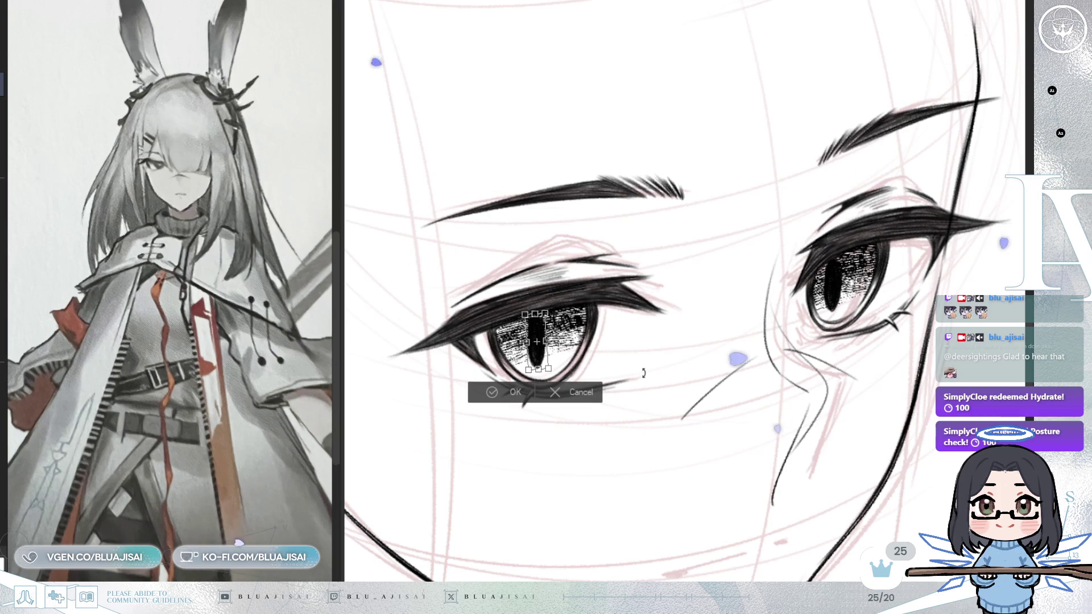
key(Return)
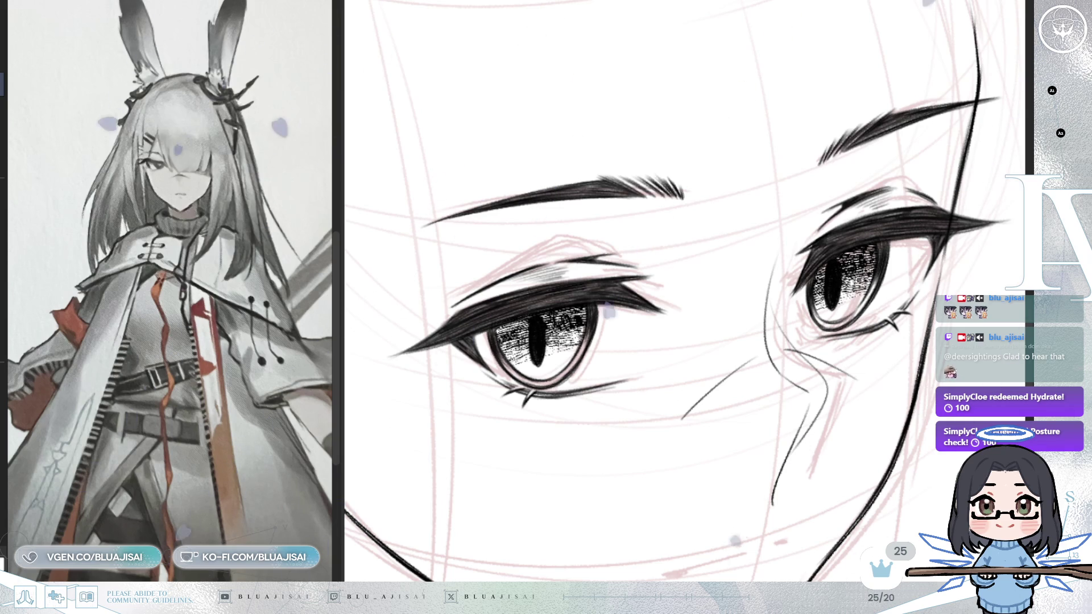
Pan between the left and right eyes to refine lash and iris hatching, then zoom out
scroll(829, 258, up, 1)
scroll(829, 258, up, 1)
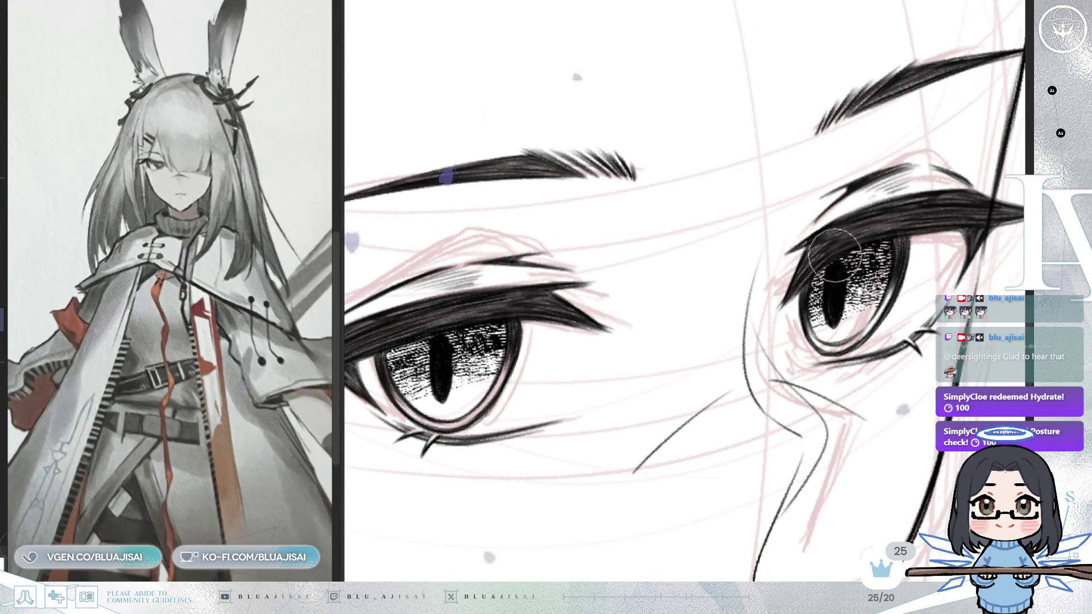
scroll(640, 364, down, 1)
drag(640, 364, 825, 284)
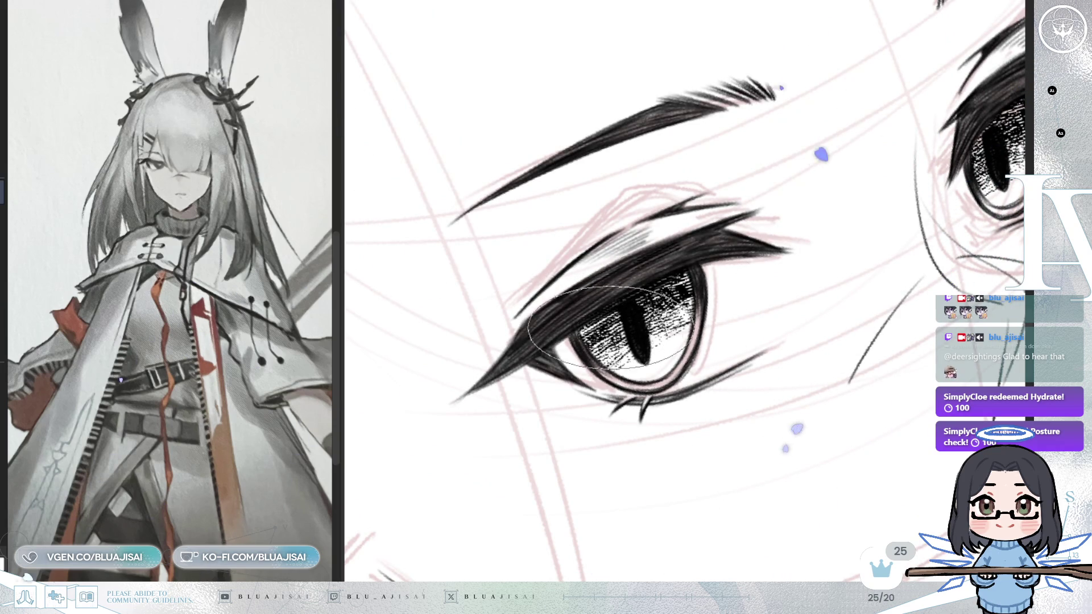
drag(978, 134, 841, 216)
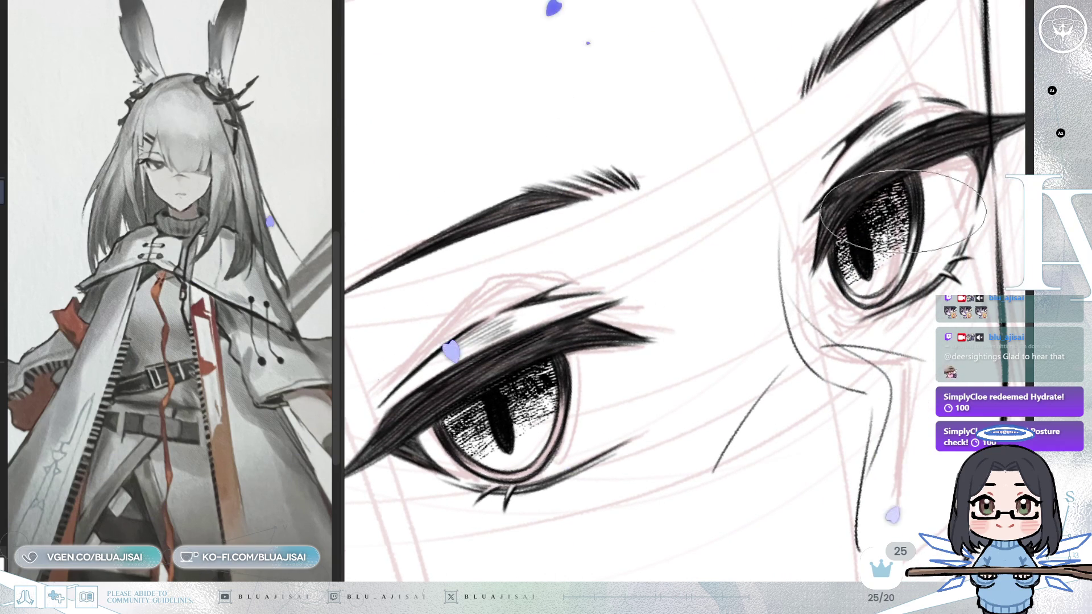
mouse_move(802, 308)
mouse_down()
mouse_move(944, 182)
mouse_move(942, 162)
mouse_up()
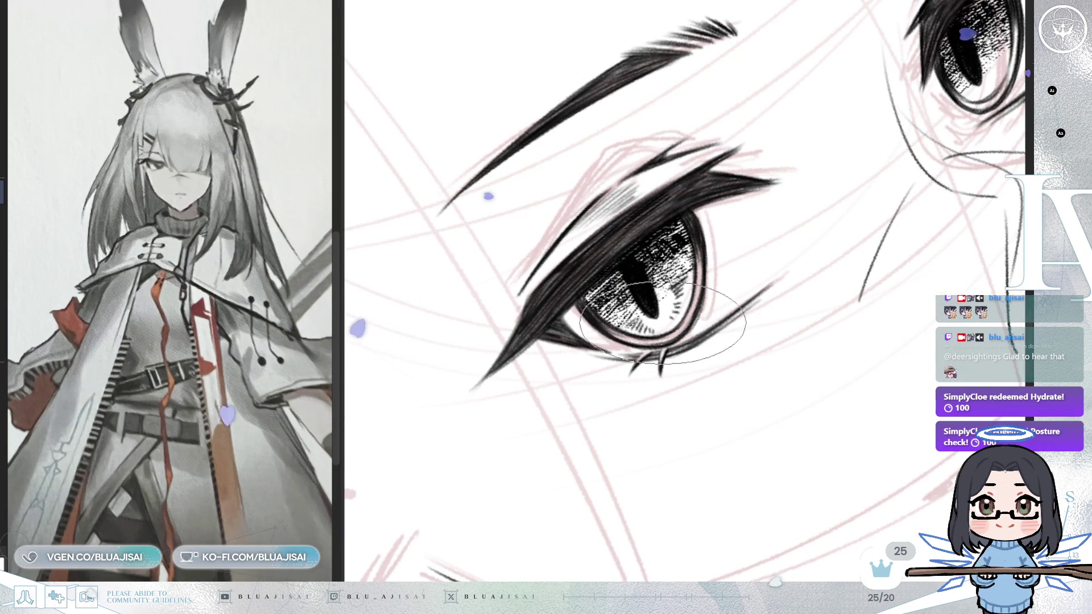
drag(785, 232, 632, 374)
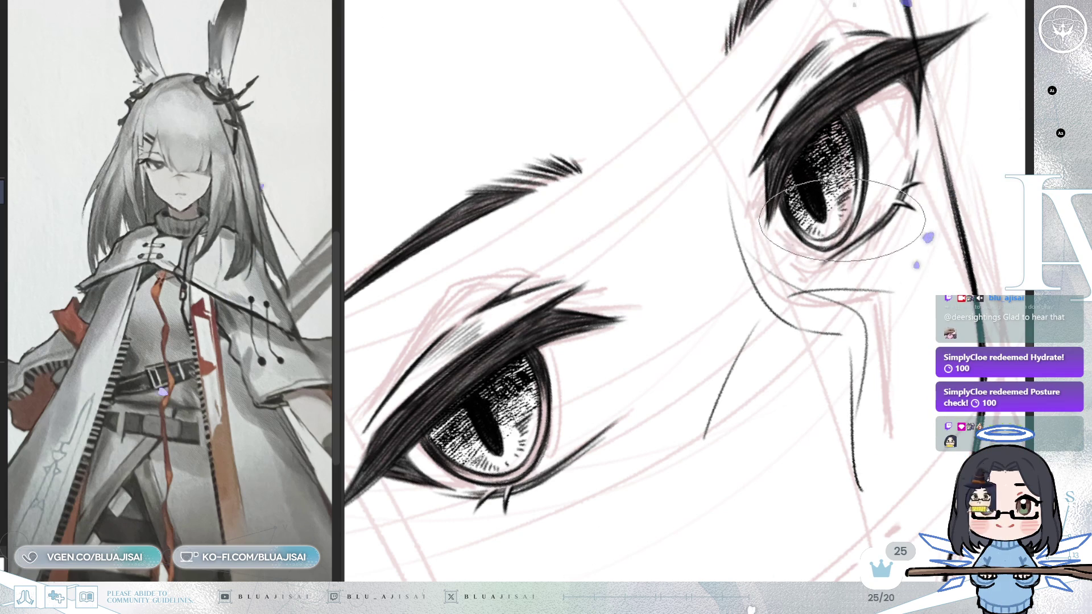
scroll(829, 207, down, 1)
scroll(830, 208, down, 5)
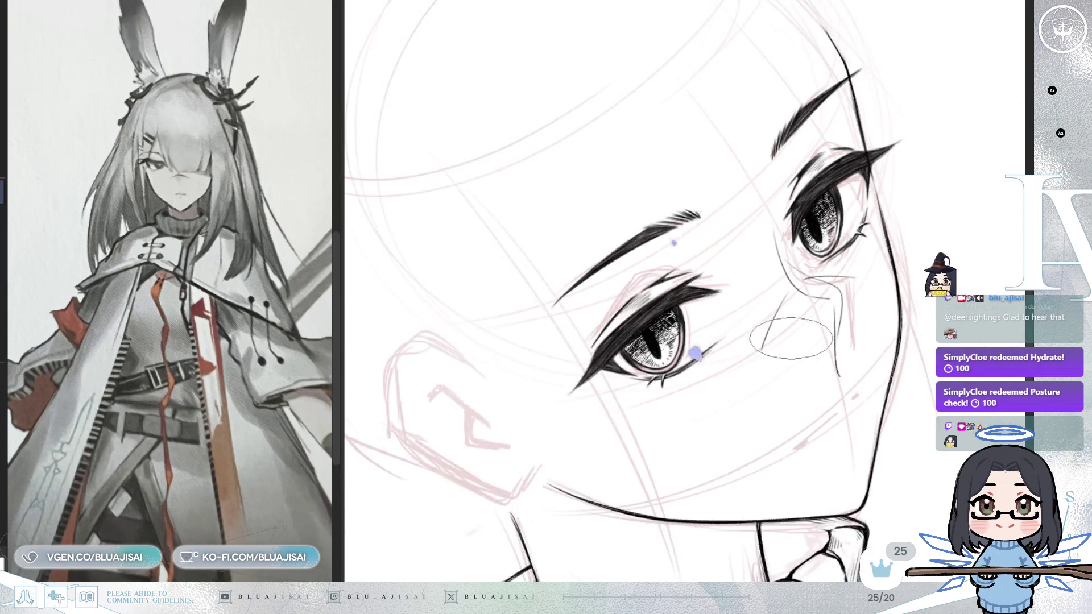
After a mirrored check, add white oval catchlights in both pupils and deselect
key(h)
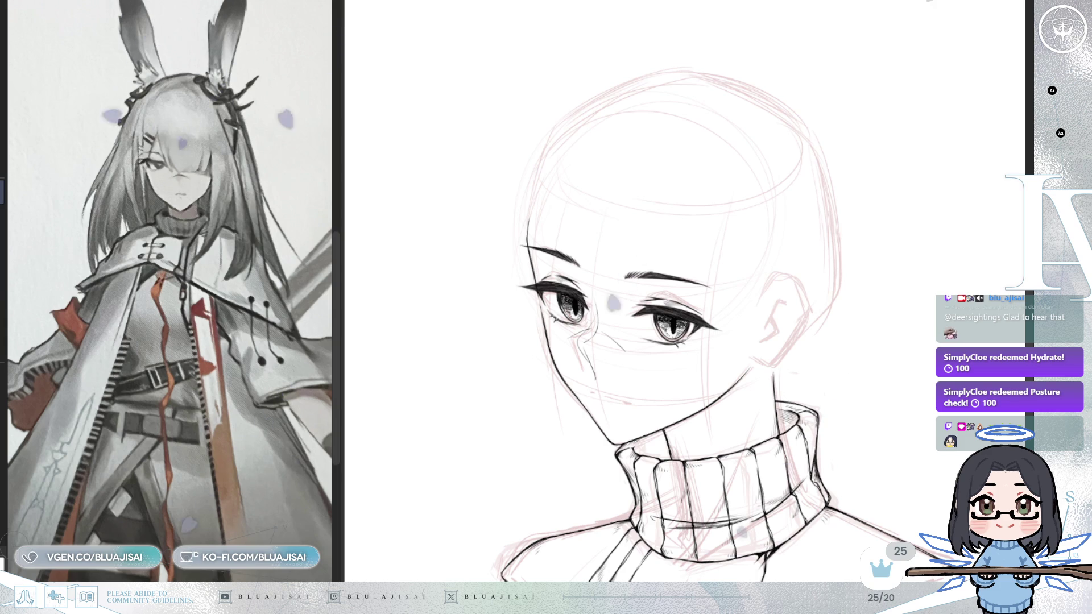
scroll(579, 267, up, 6)
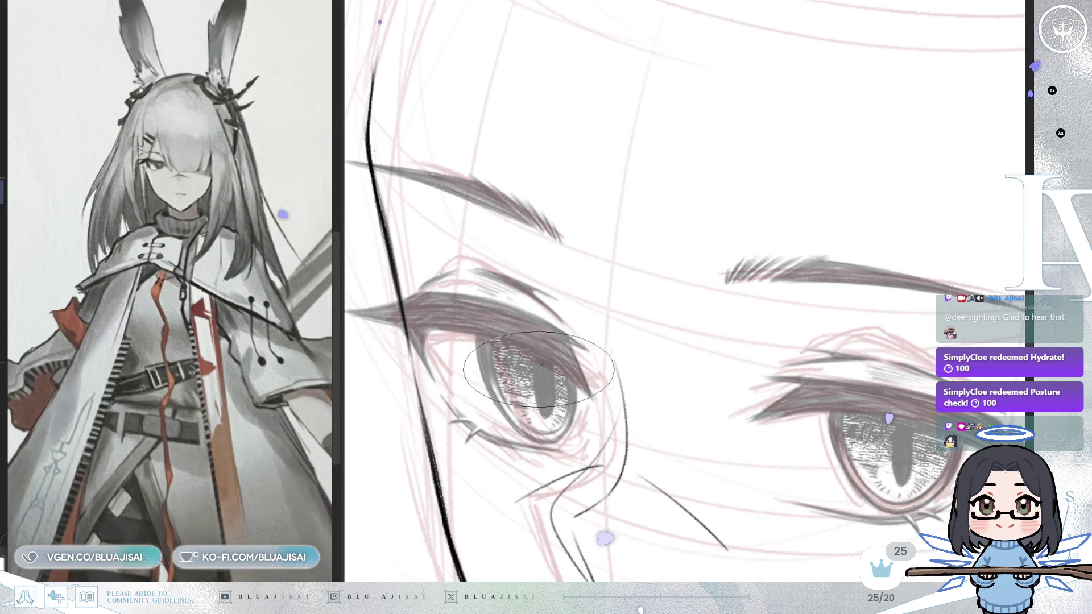
drag(540, 374, 545, 385)
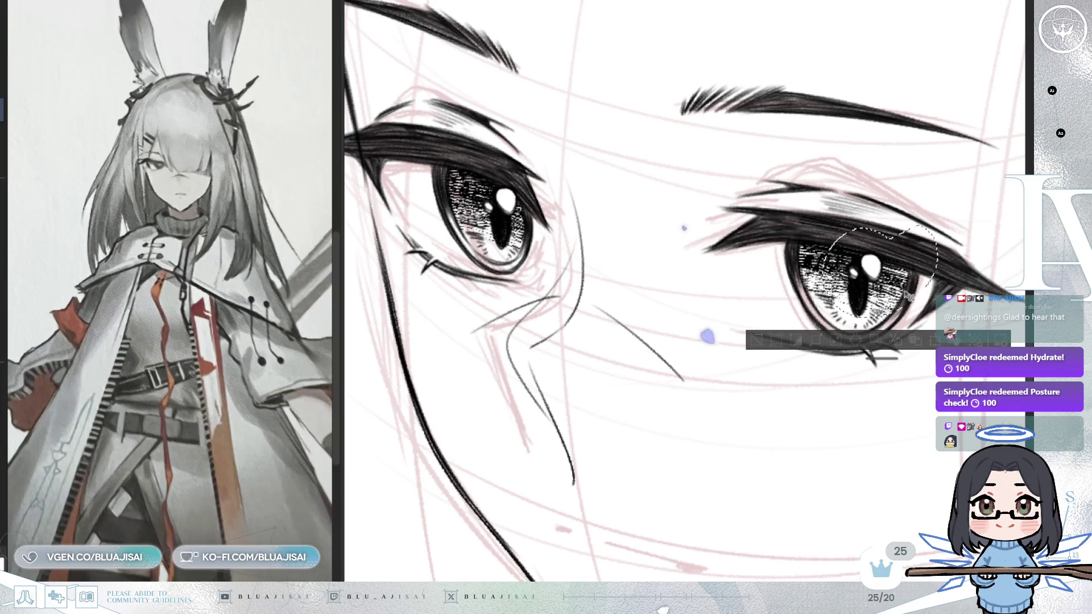
key(ctrl+d)
scroll(853, 410, down, 6)
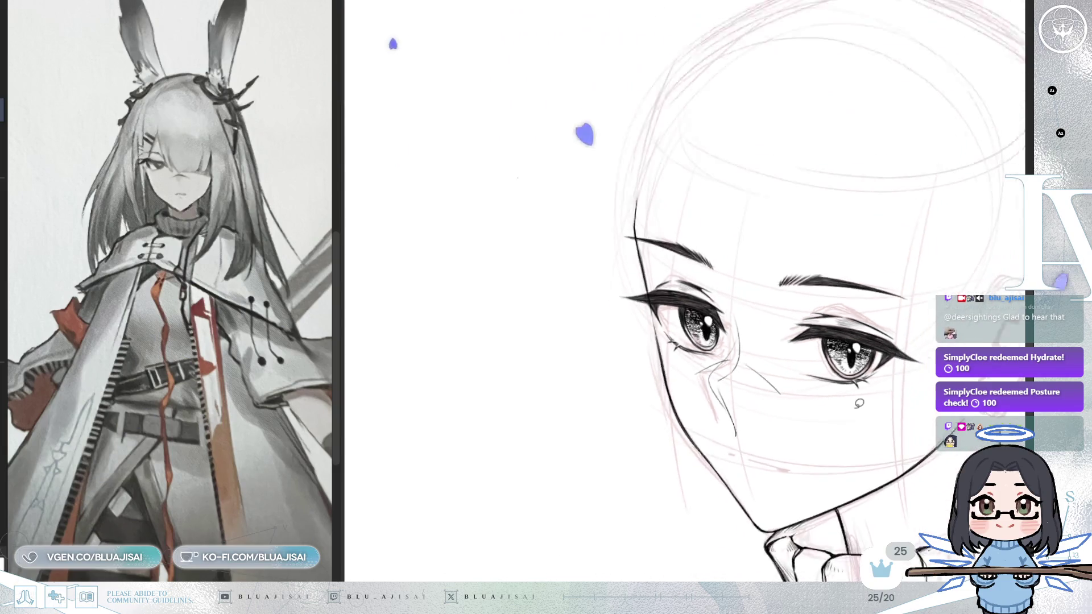
scroll(843, 340, down, 4)
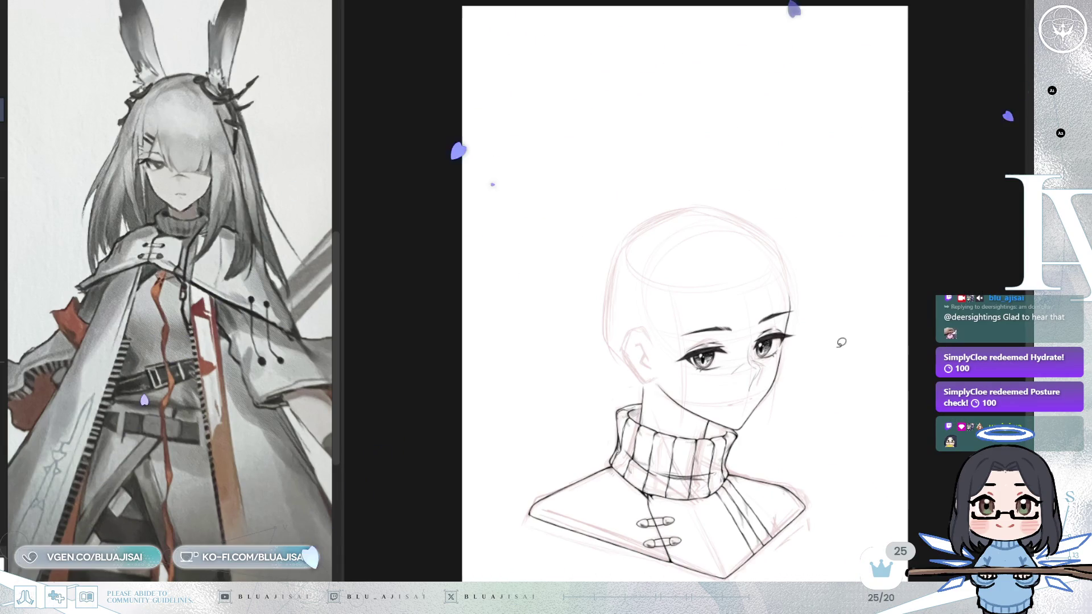
scroll(842, 340, up, 8)
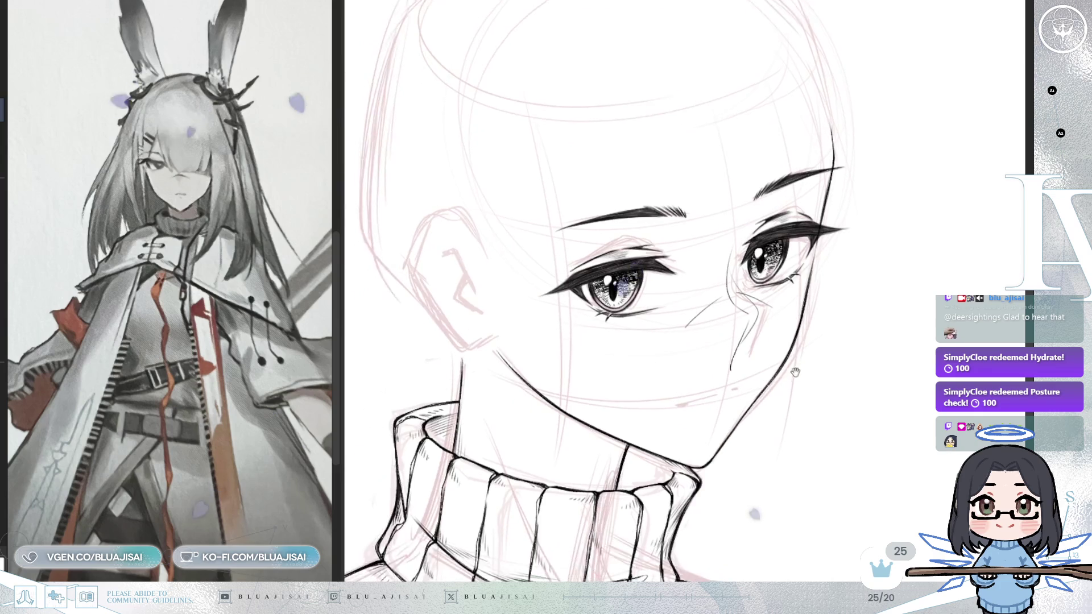
scroll(794, 368, up, 2)
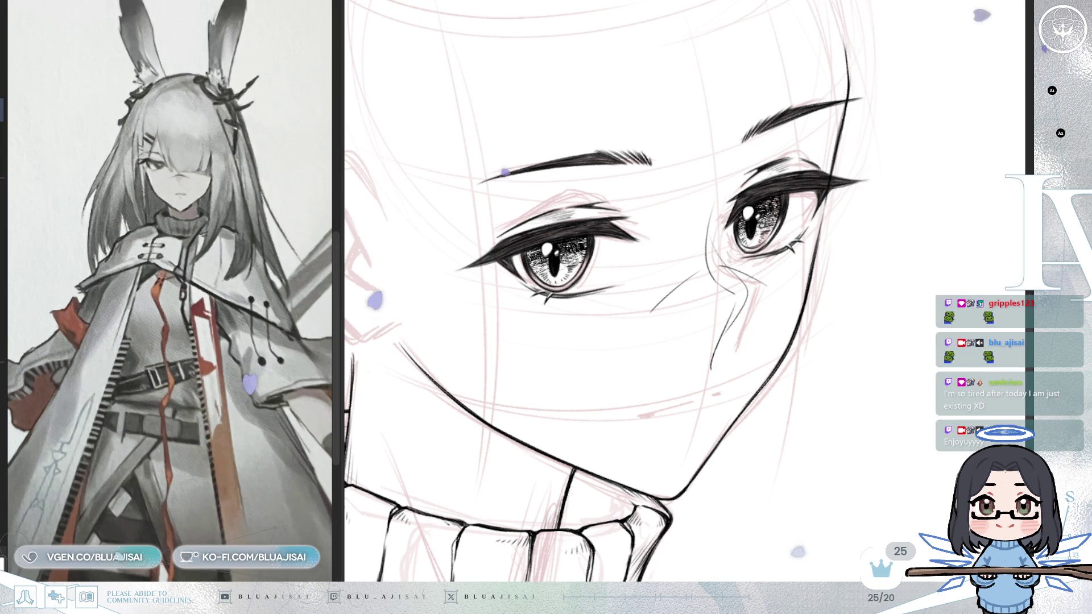
Soften the dark upper-lid lashes of the right eye with lighter strokes
drag(757, 310, 751, 300)
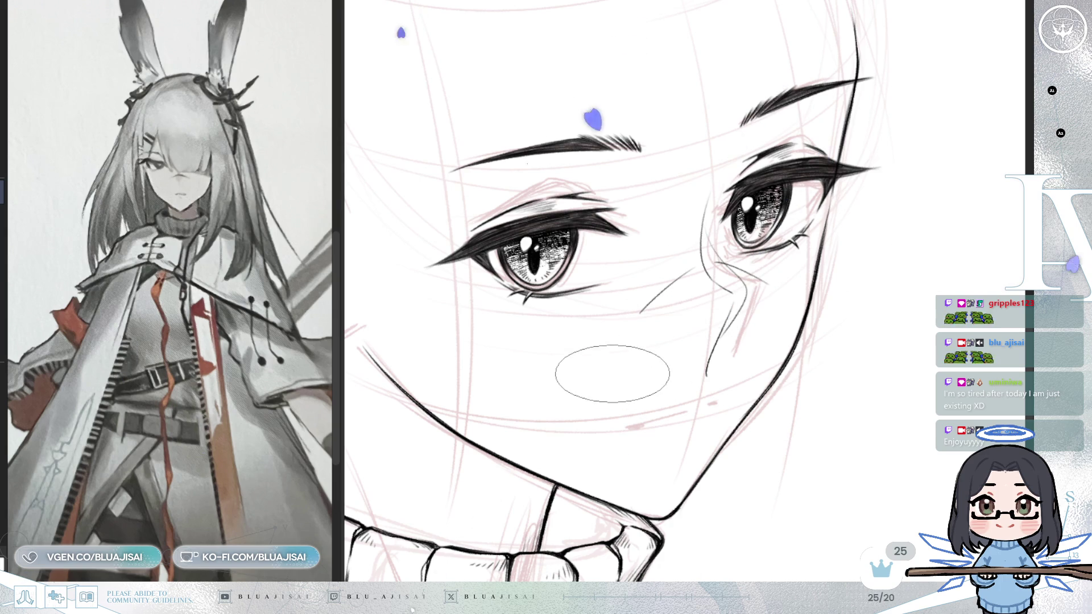
scroll(619, 363, up, 5)
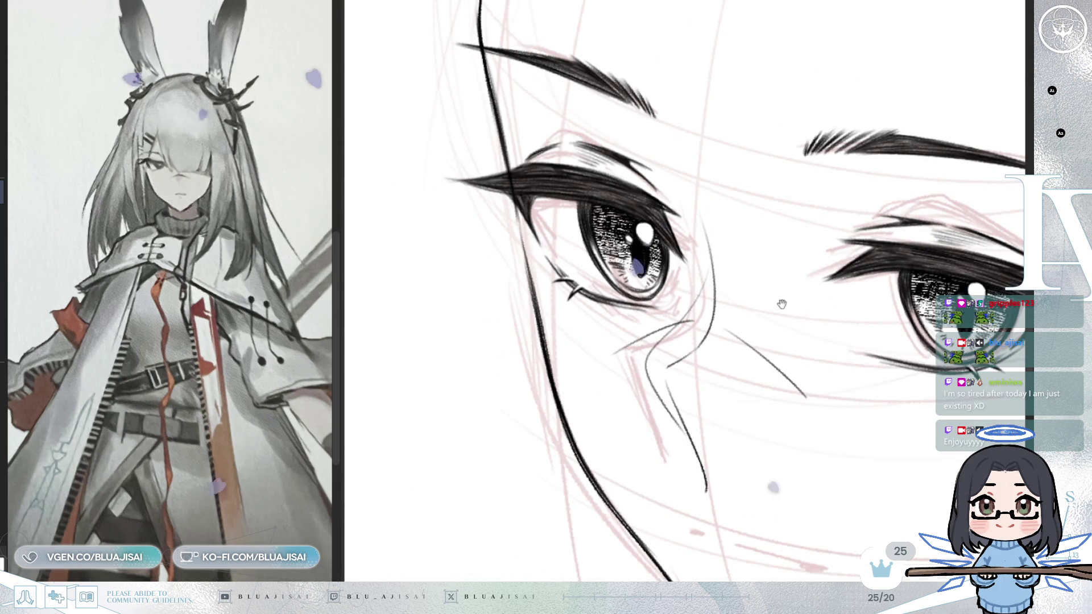
drag(511, 124, 485, 167)
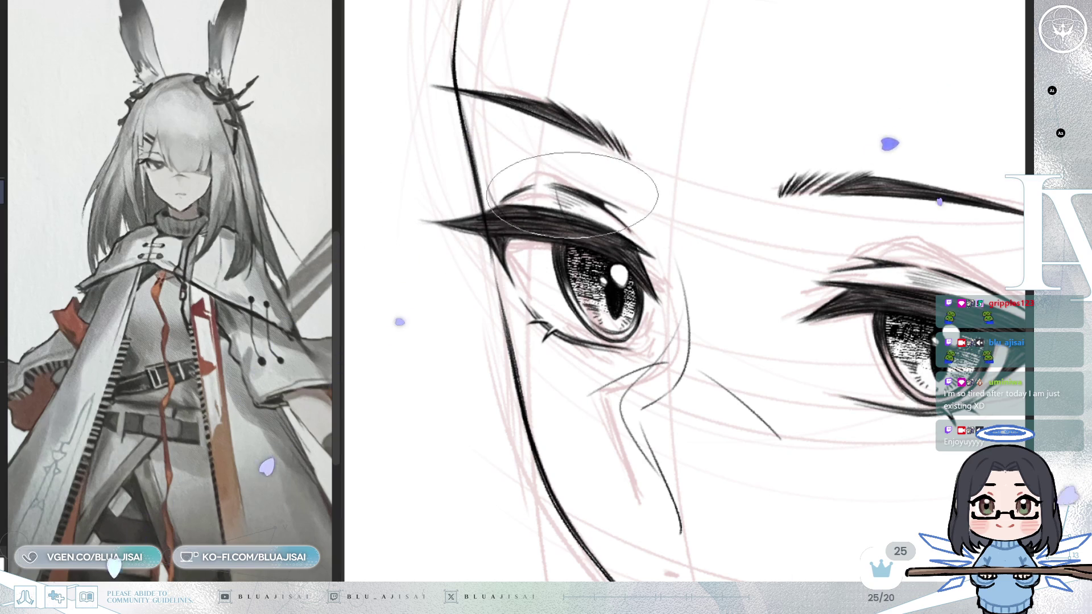
drag(780, 212, 794, 292)
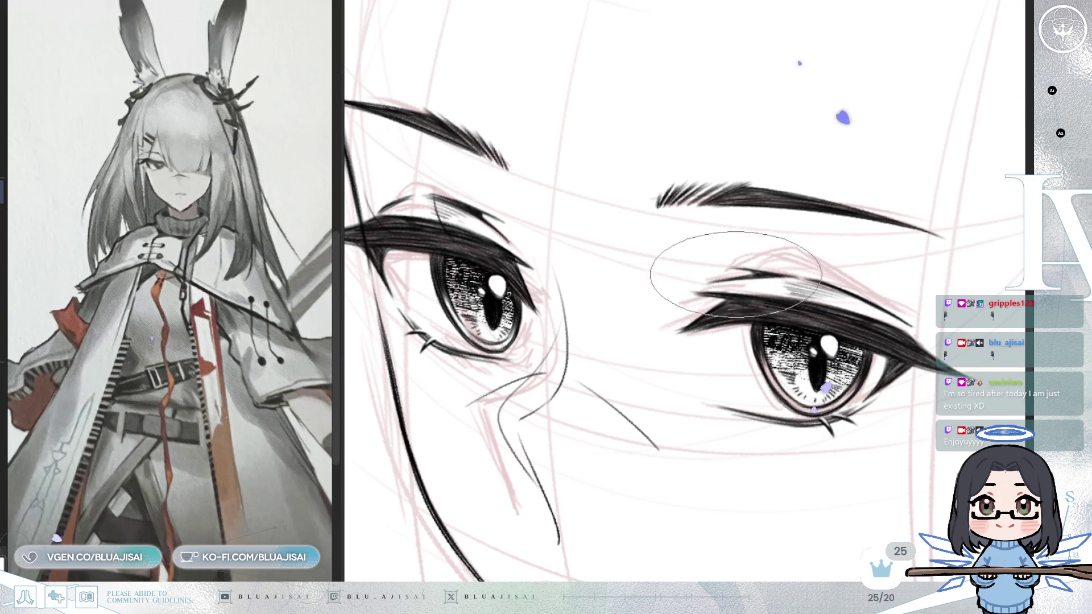
drag(857, 316, 862, 331)
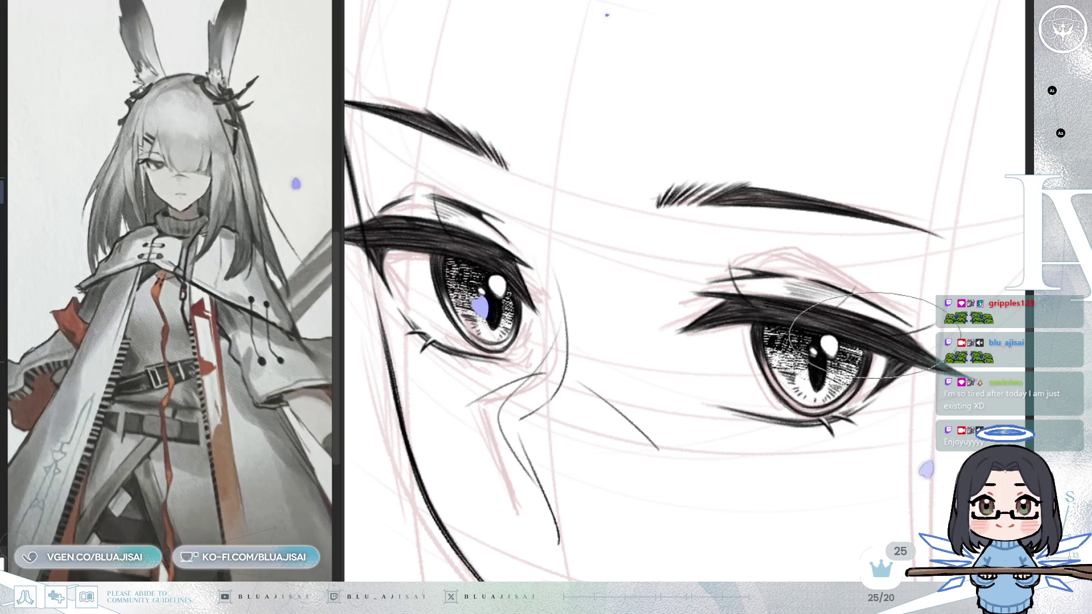
Mirror the canvas and rotate the view to angle the upper lid for lash flicks
drag(631, 371, 748, 388)
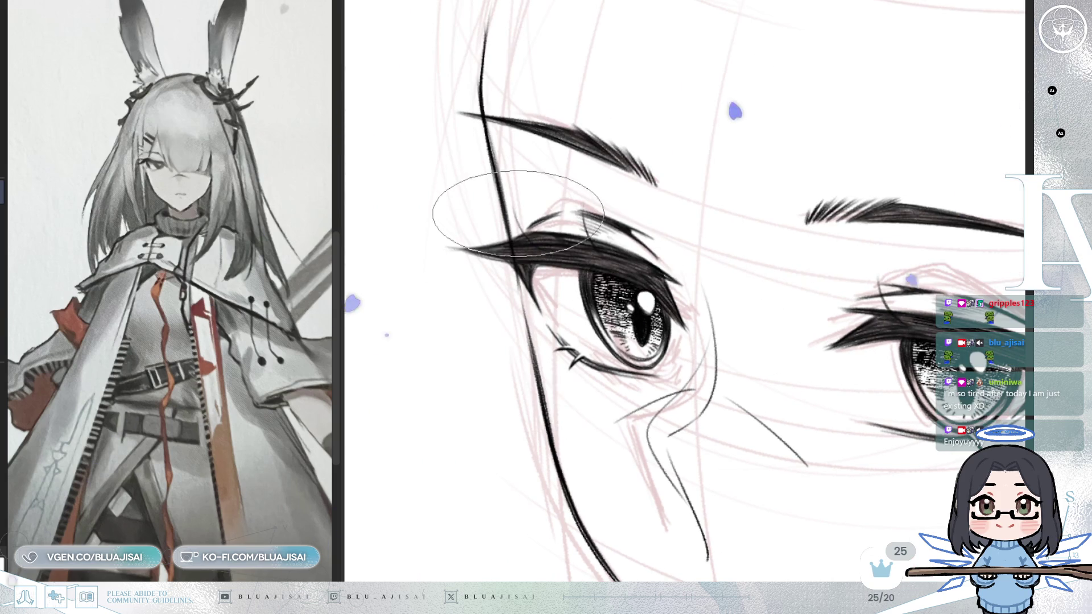
key(h)
drag(840, 301, 868, 310)
key(Delete)
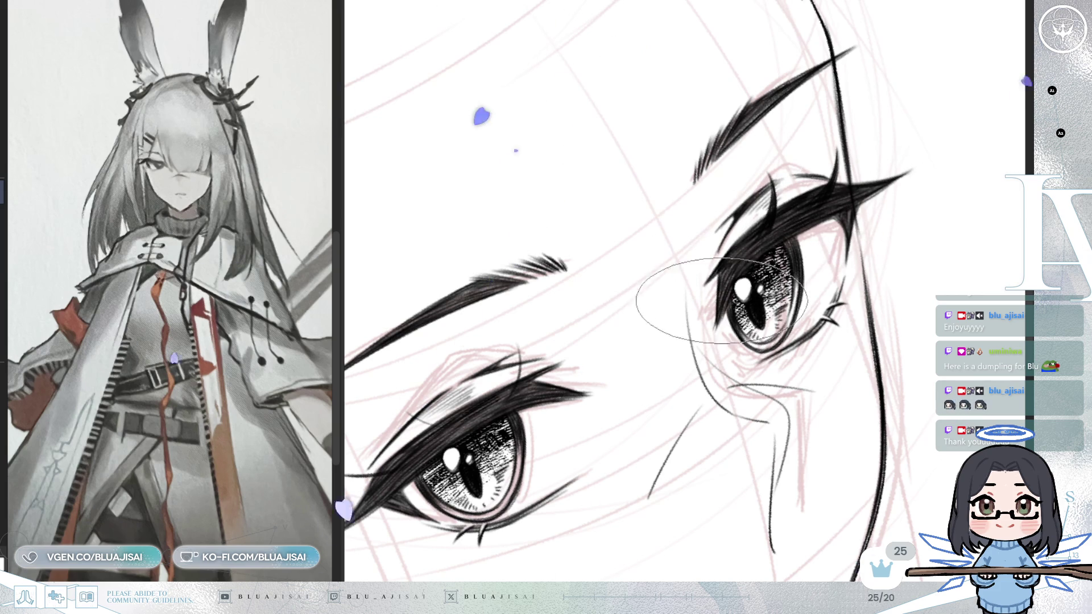
Ink bold curled lashes above both upper lids and add light strokes through the right lash mass
mouse_move(738, 251)
mouse_down()
mouse_move(821, 223)
mouse_move(919, 97)
mouse_up()
drag(586, 305, 593, 276)
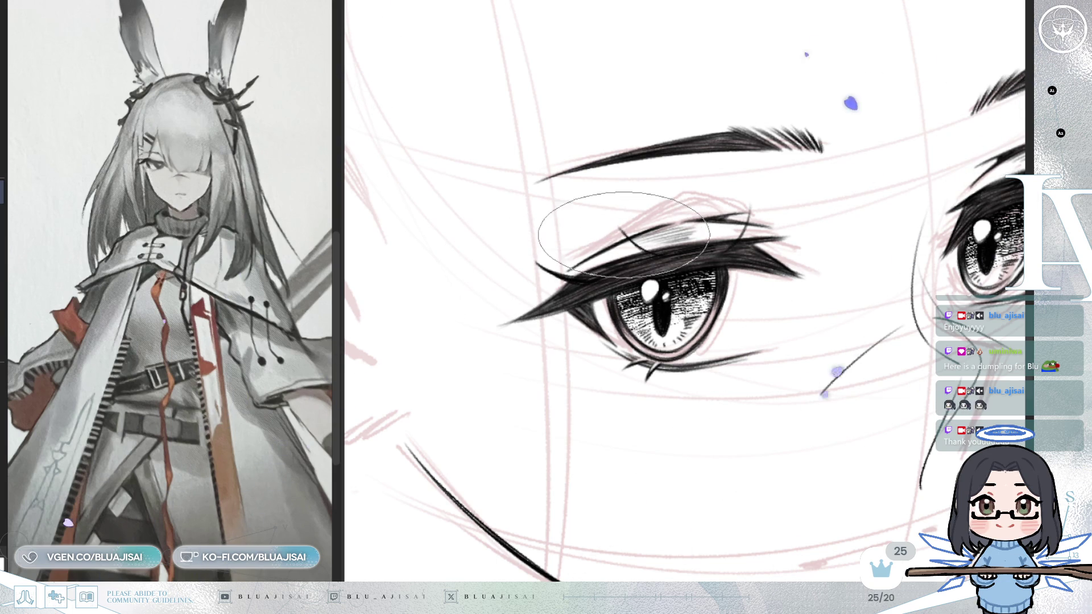
drag(640, 250, 714, 227)
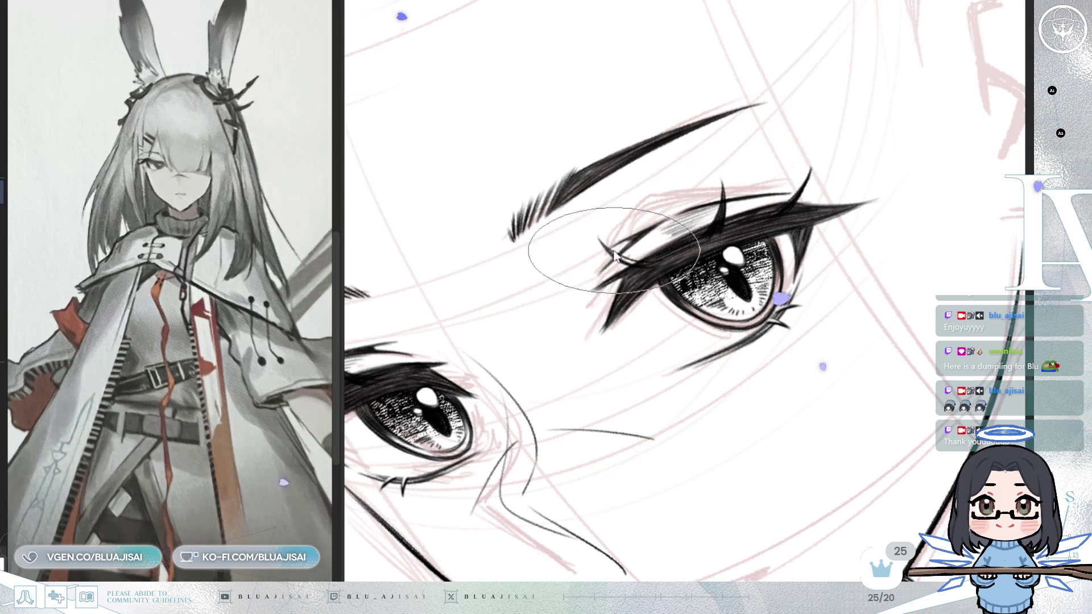
drag(620, 259, 679, 224)
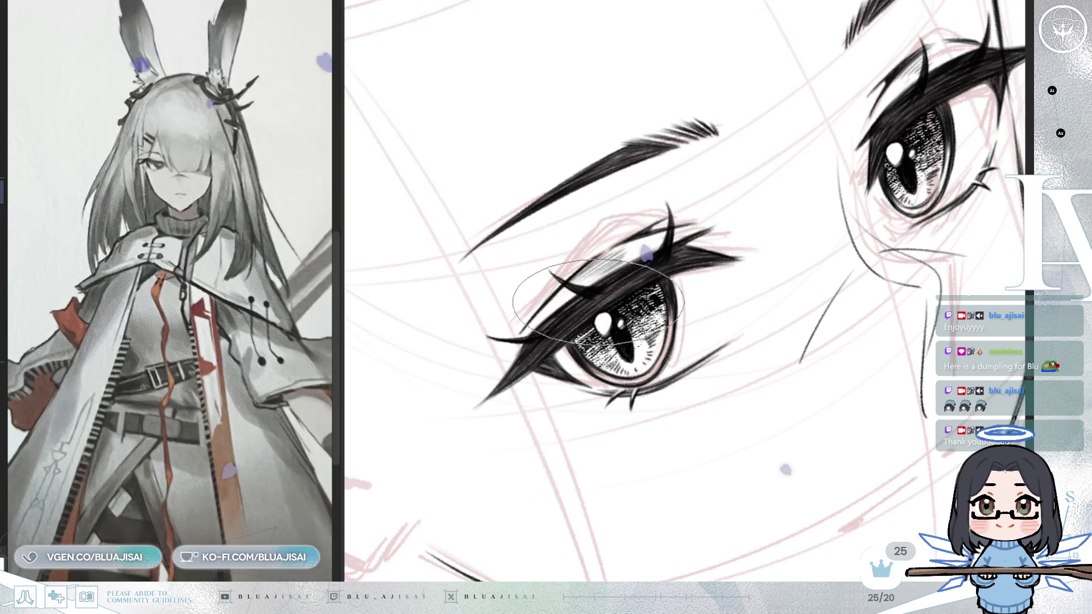
scroll(639, 276, down, 5)
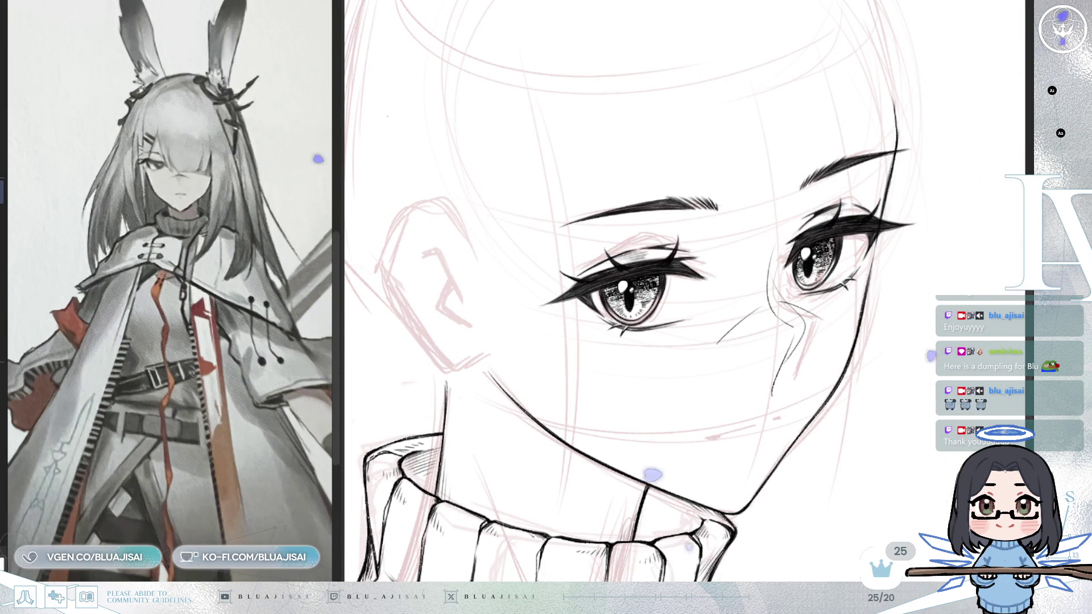
scroll(862, 219, up, 3)
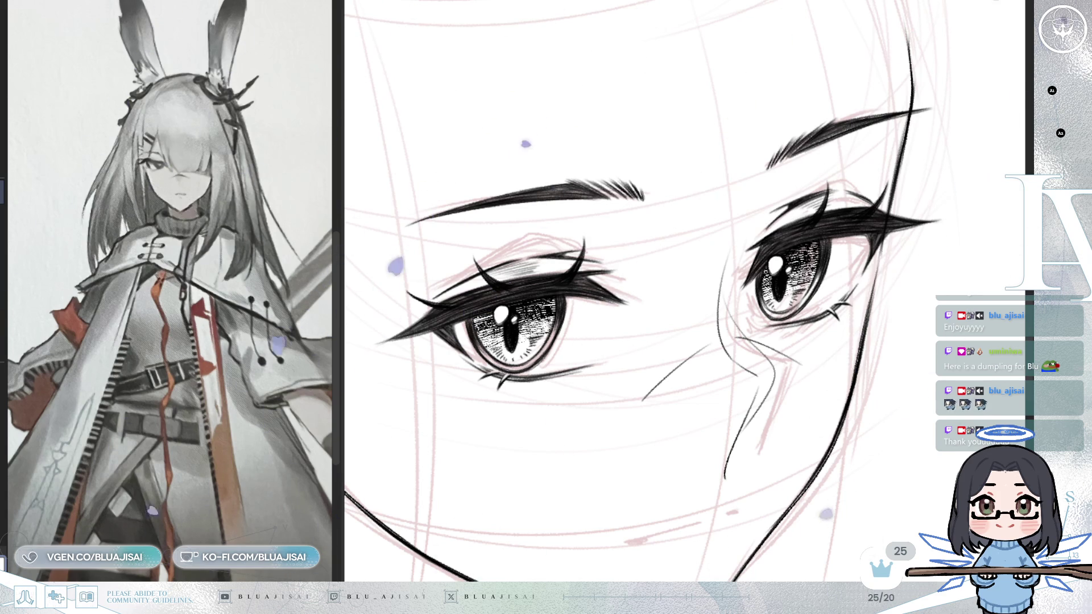
scroll(802, 230, up, 3)
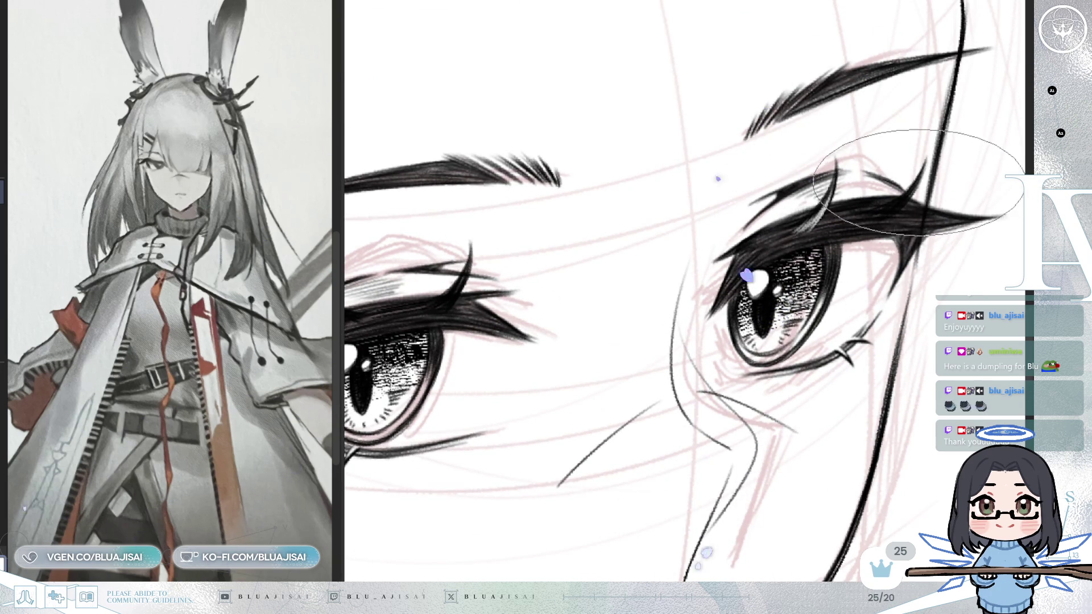
mouse_move(907, 216)
mouse_down()
mouse_move(918, 222)
mouse_move(865, 66)
mouse_move(878, 78)
mouse_move(750, 139)
mouse_move(738, 165)
mouse_up()
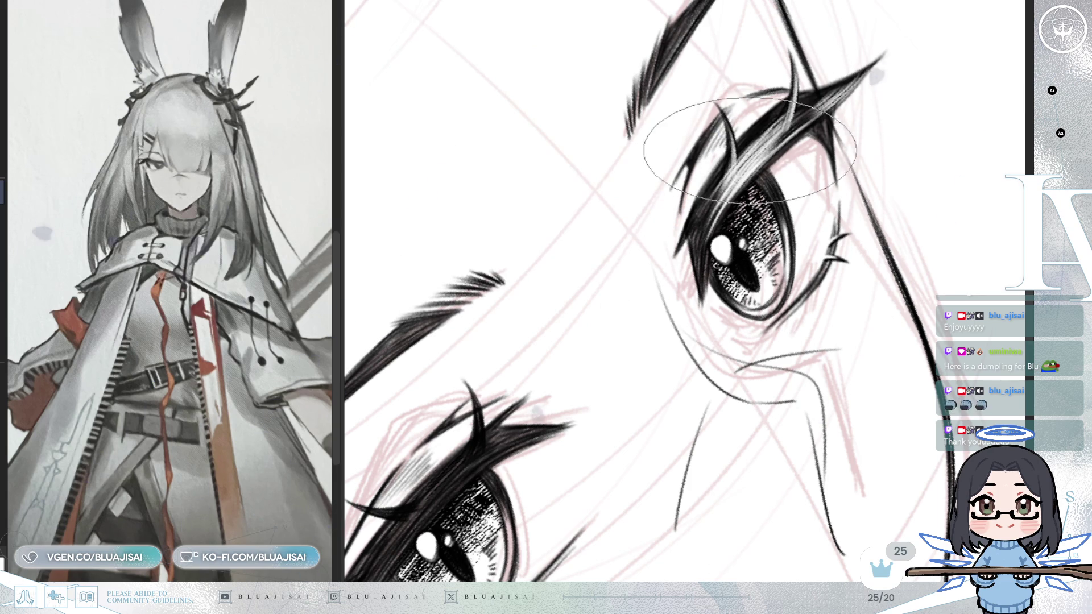
Stroke thin light highlights through the left eye's upper lashes, undoing one stray stroke
drag(748, 165, 859, 239)
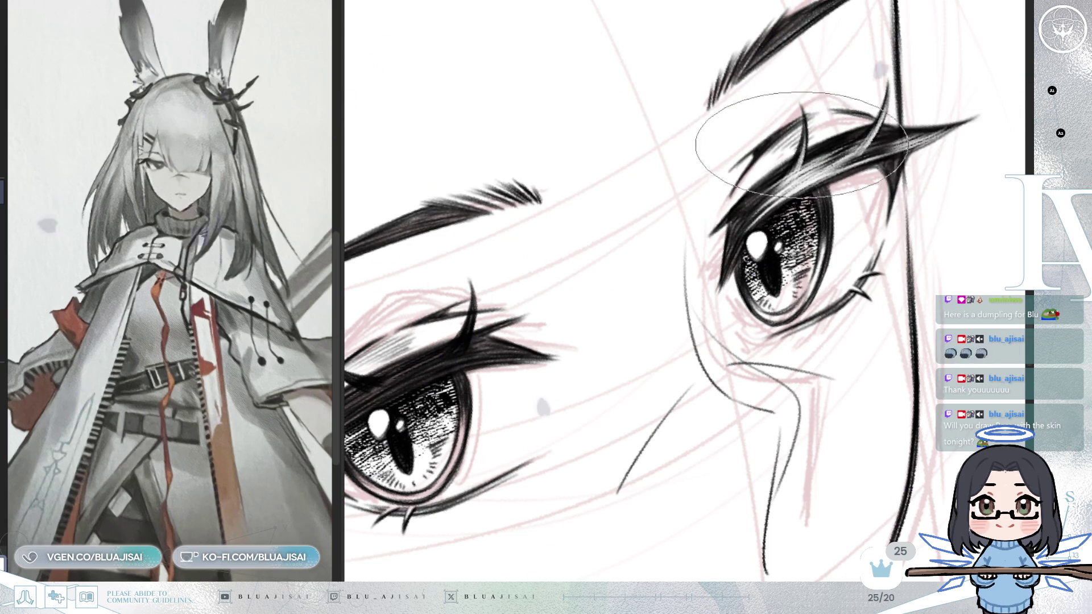
mouse_move(622, 232)
mouse_down()
mouse_move(731, 182)
mouse_move(677, 256)
mouse_up()
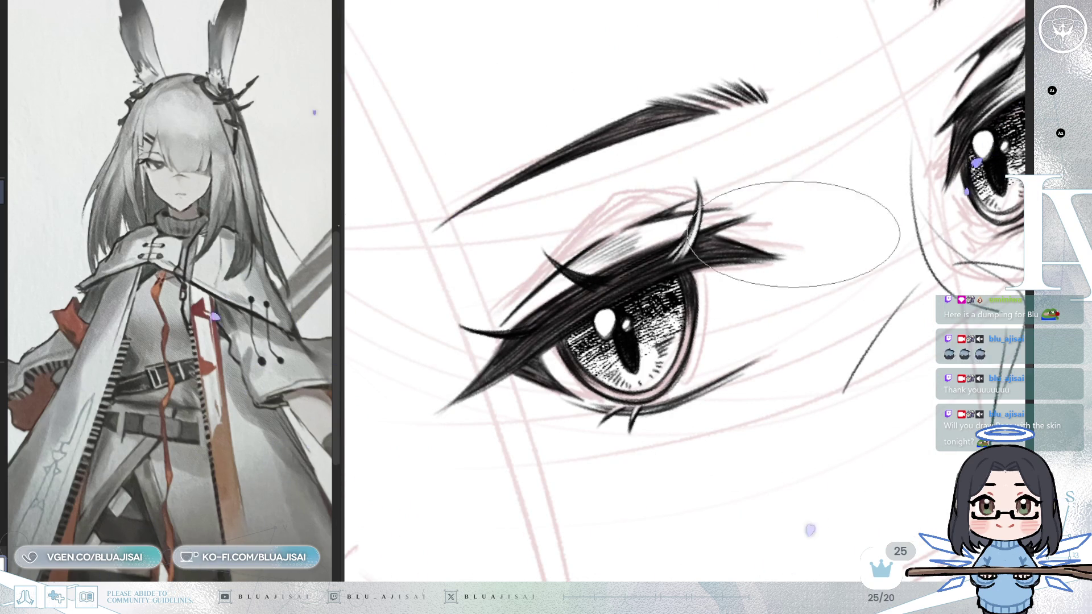
drag(556, 281, 603, 262)
mouse_move(922, 245)
mouse_down()
mouse_move(938, 188)
mouse_move(816, 162)
mouse_up()
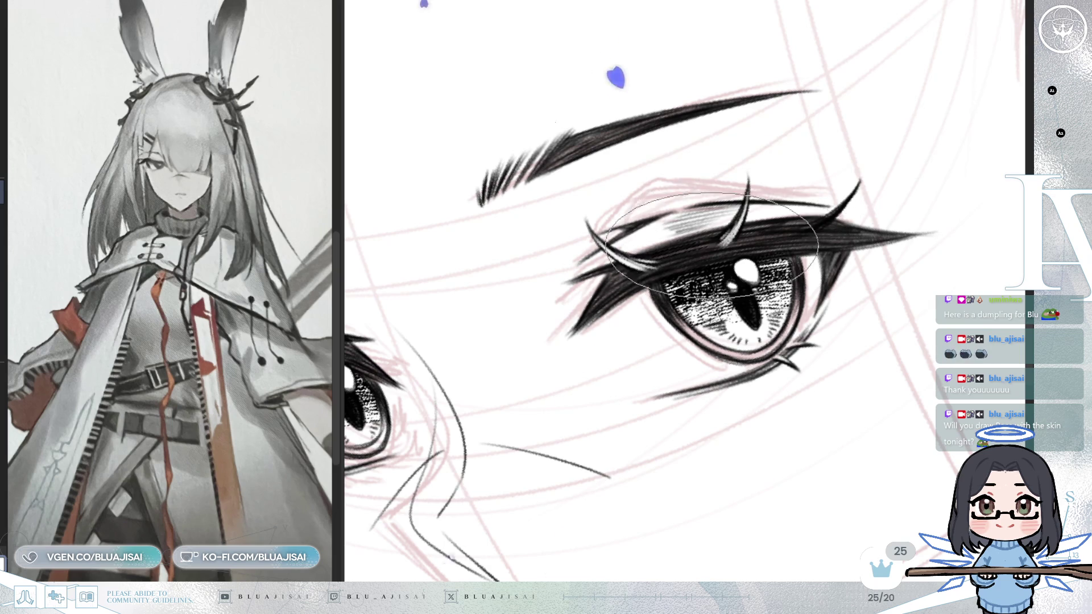
drag(844, 206, 805, 239)
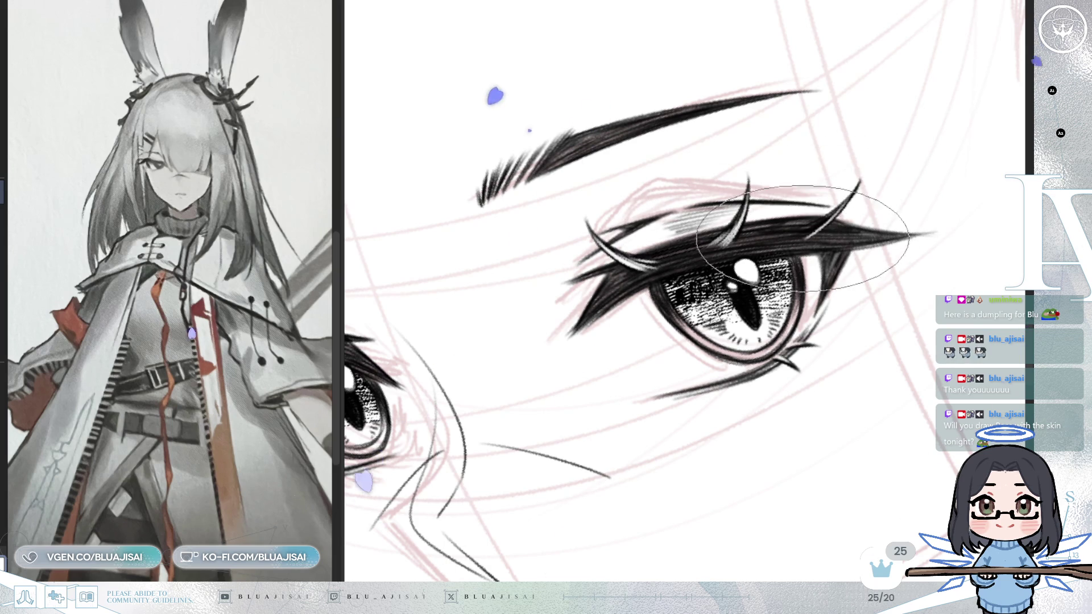
key(minus)
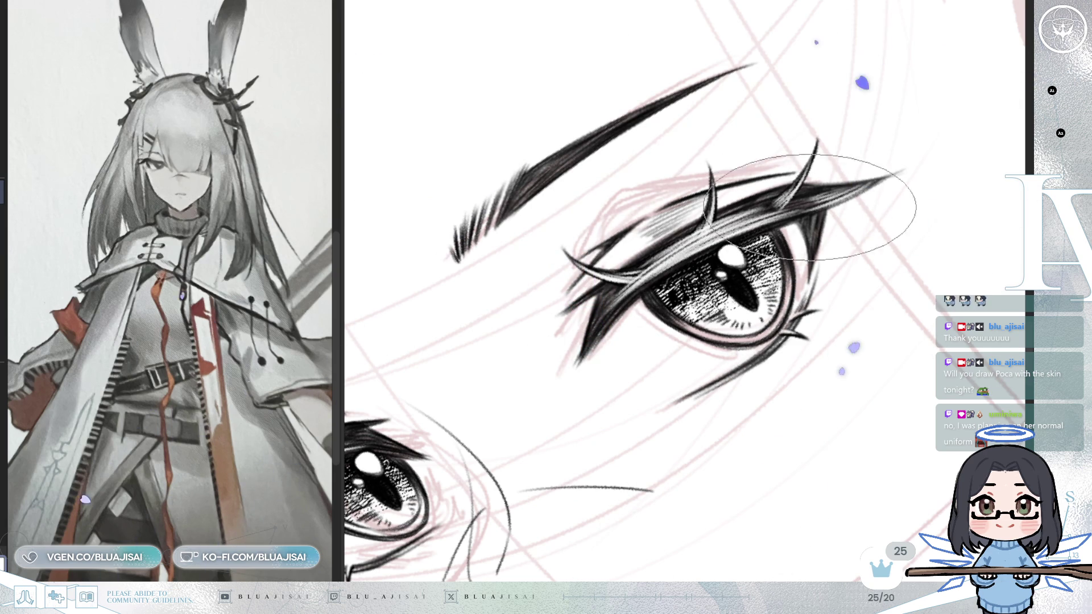
key(ctrl+z)
Return the view upright and mirror it to check the whole face
drag(739, 236, 762, 231)
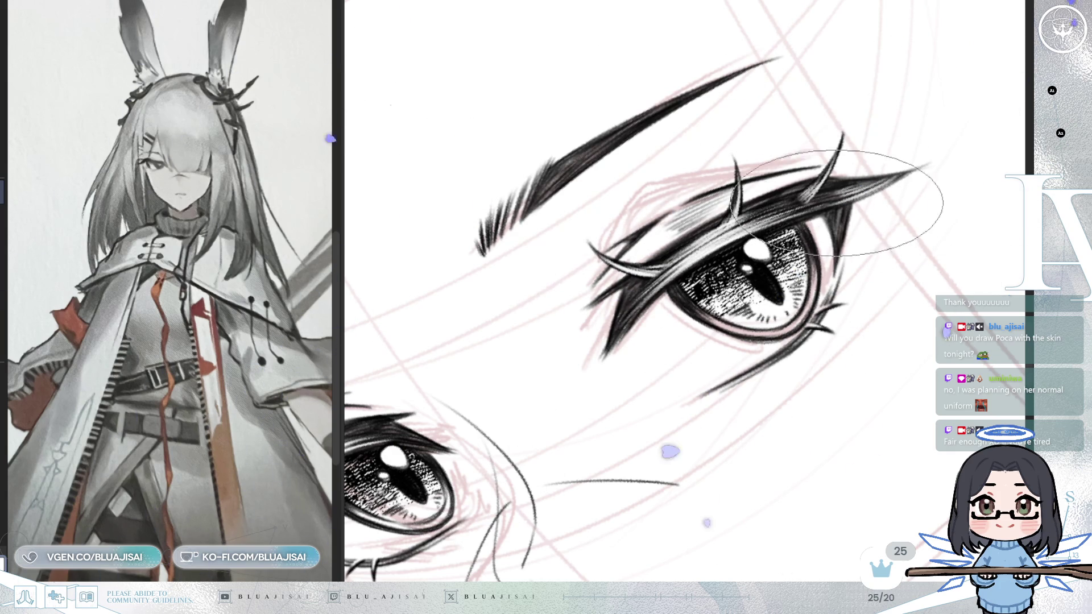
scroll(875, 239, down, 3)
mouse_move(888, 256)
mouse_down()
mouse_move(876, 331)
mouse_move(903, 343)
mouse_up()
key(h)
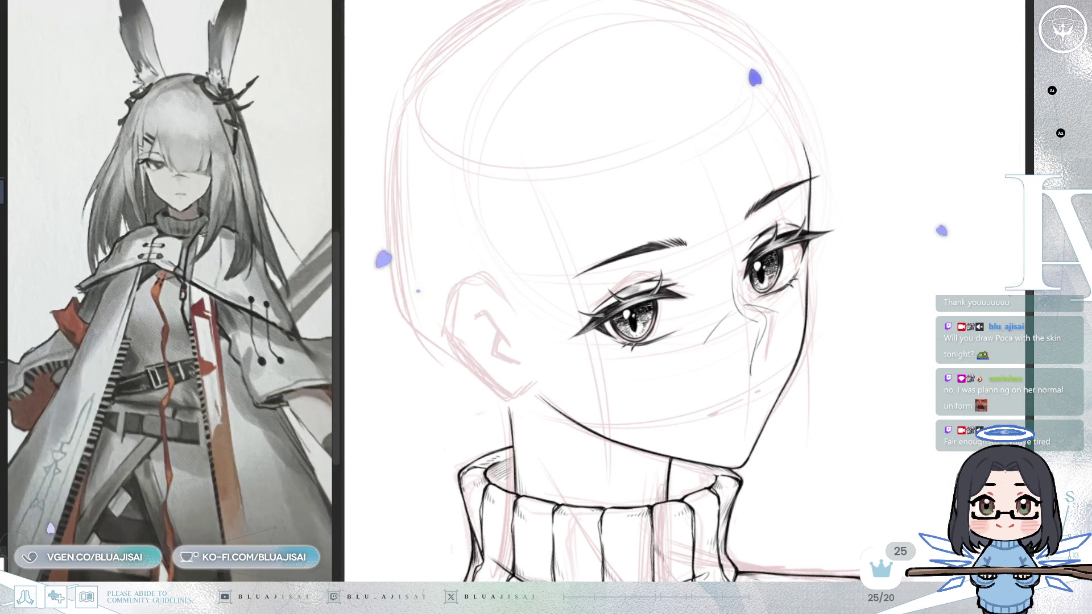
Draw a small outlined white oval catchlight beside the left eye's slit pupil
key(ctrl+z)
scroll(564, 395, up, 5)
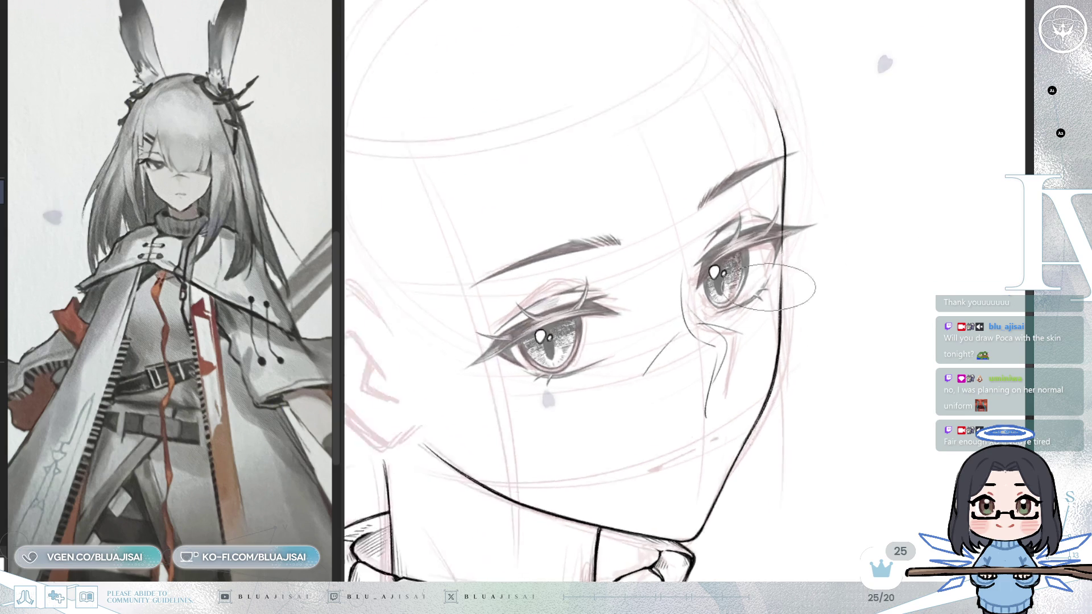
drag(564, 395, 683, 359)
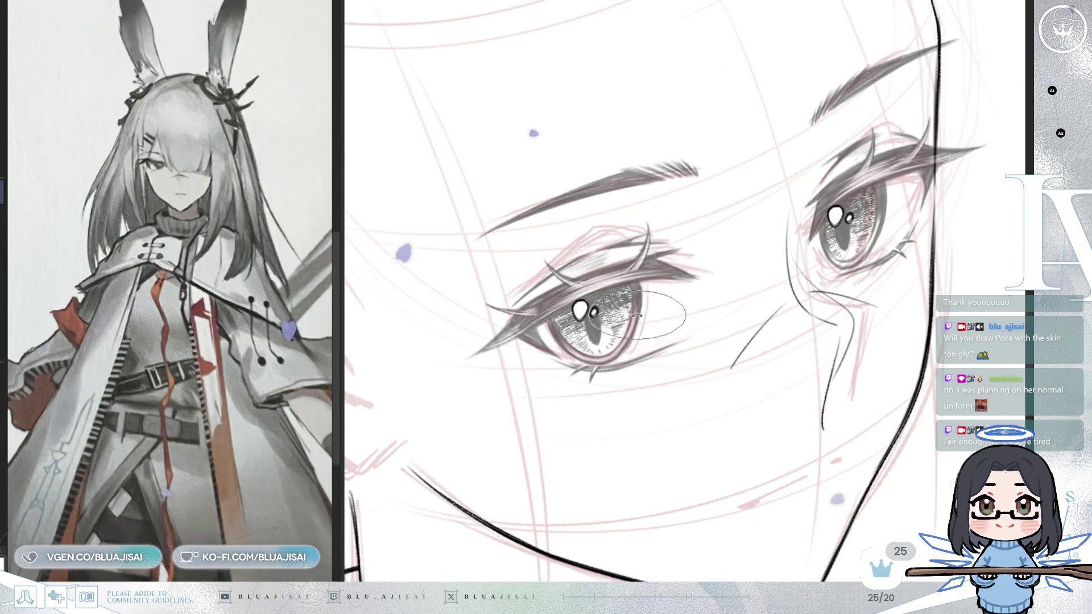
drag(684, 322, 635, 324)
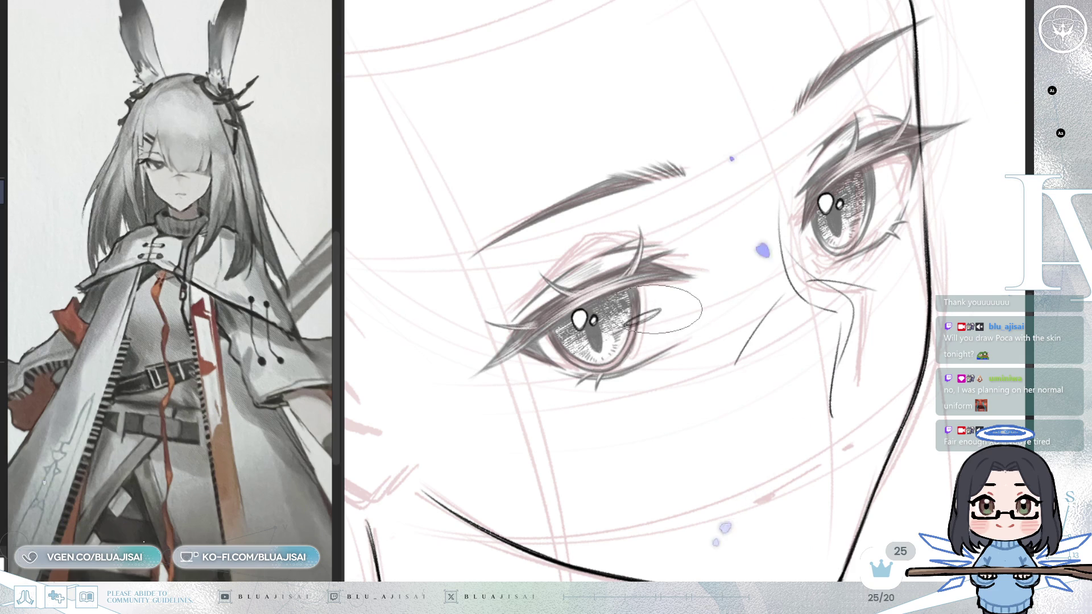
scroll(661, 310, up, 1)
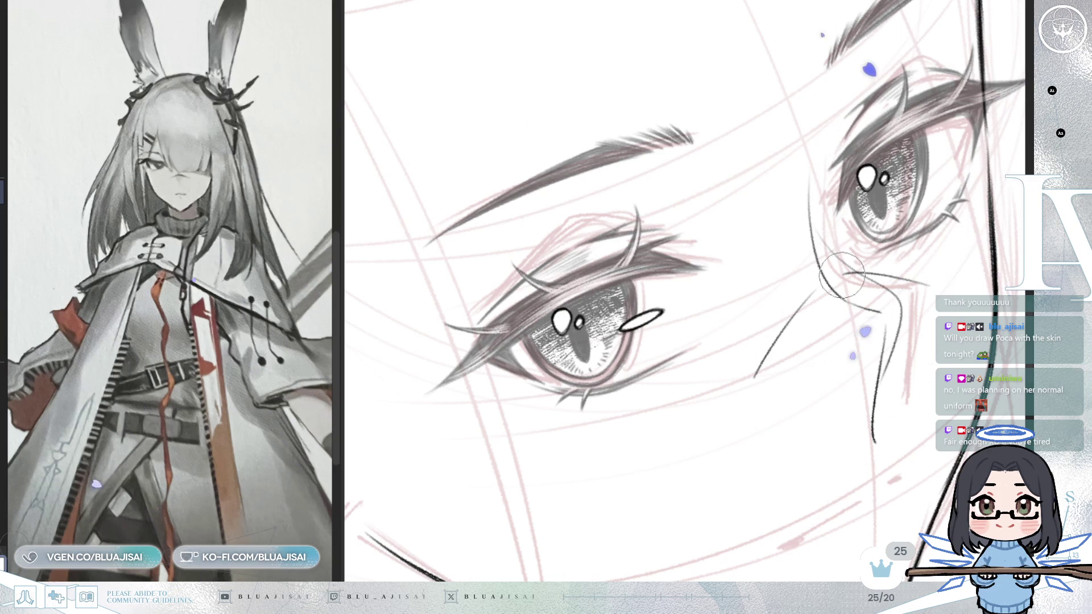
drag(701, 345, 628, 454)
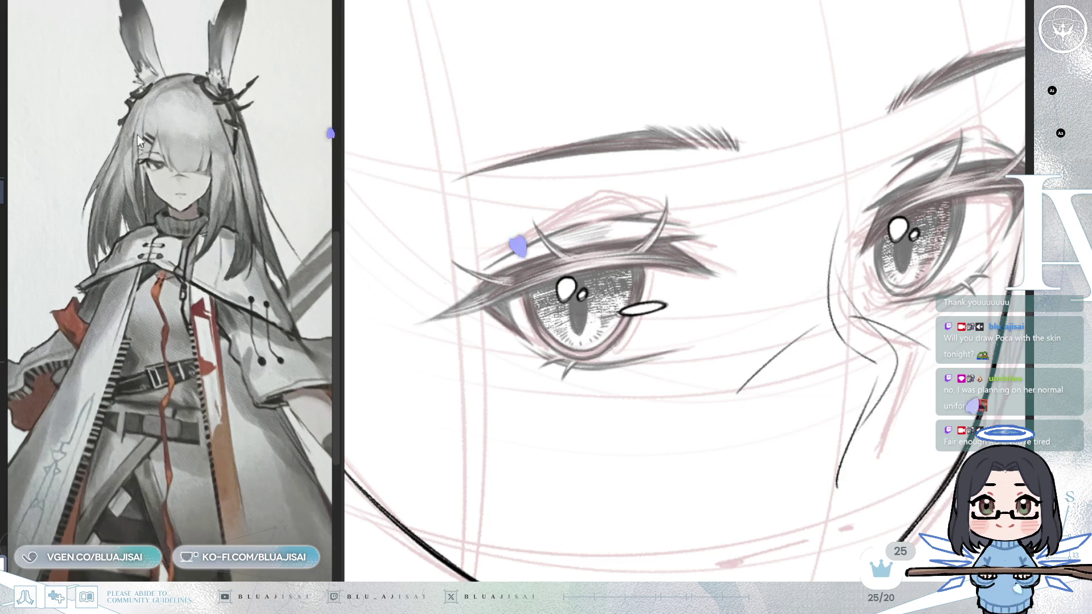
Copy the left eye's oval catchlight into the right eye, deselect, and zoom out to the figure
drag(681, 291, 696, 288)
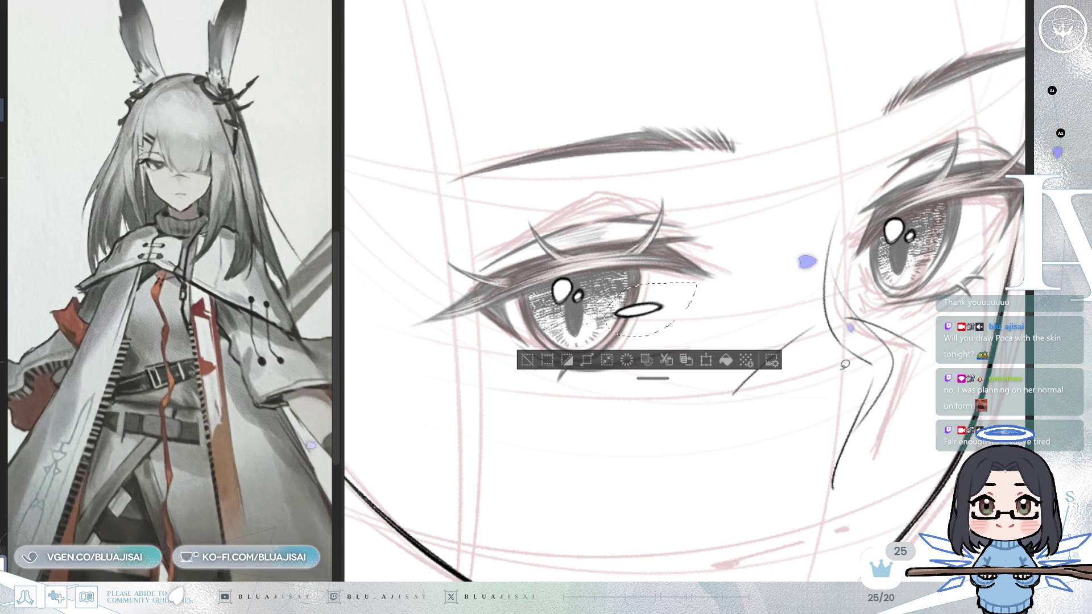
drag(644, 317, 963, 252)
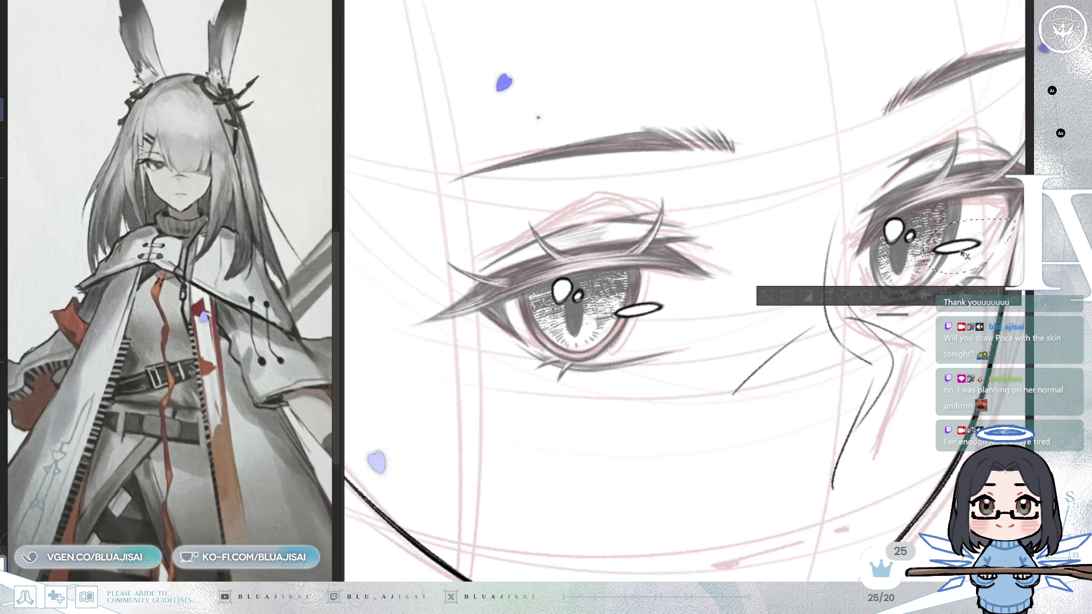
key(ctrl+d)
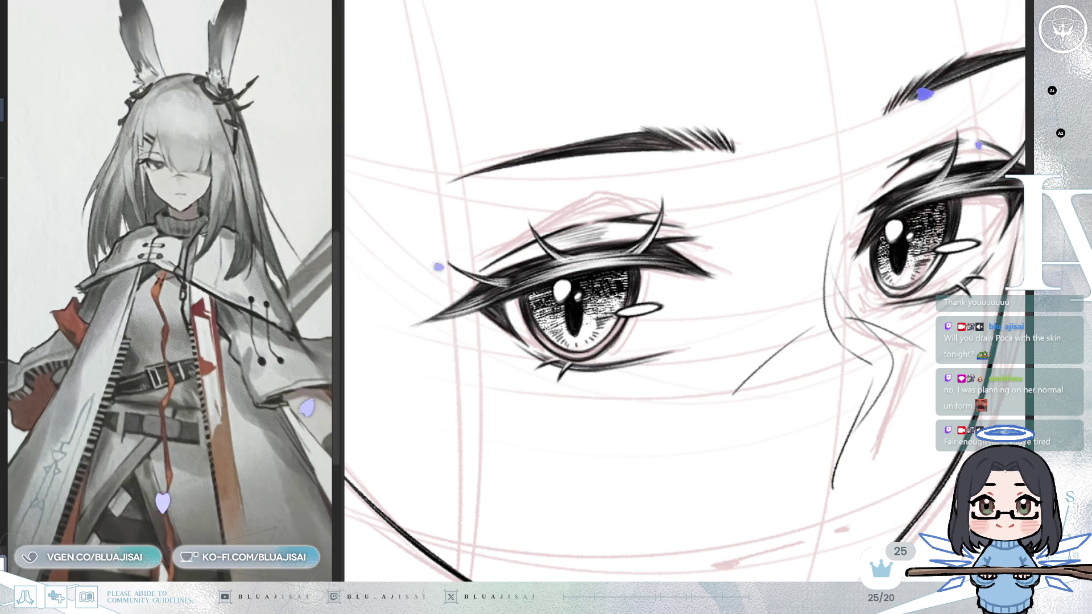
key(ctrl+0)
scroll(643, 330, up, 5)
scroll(682, 437, down, 5)
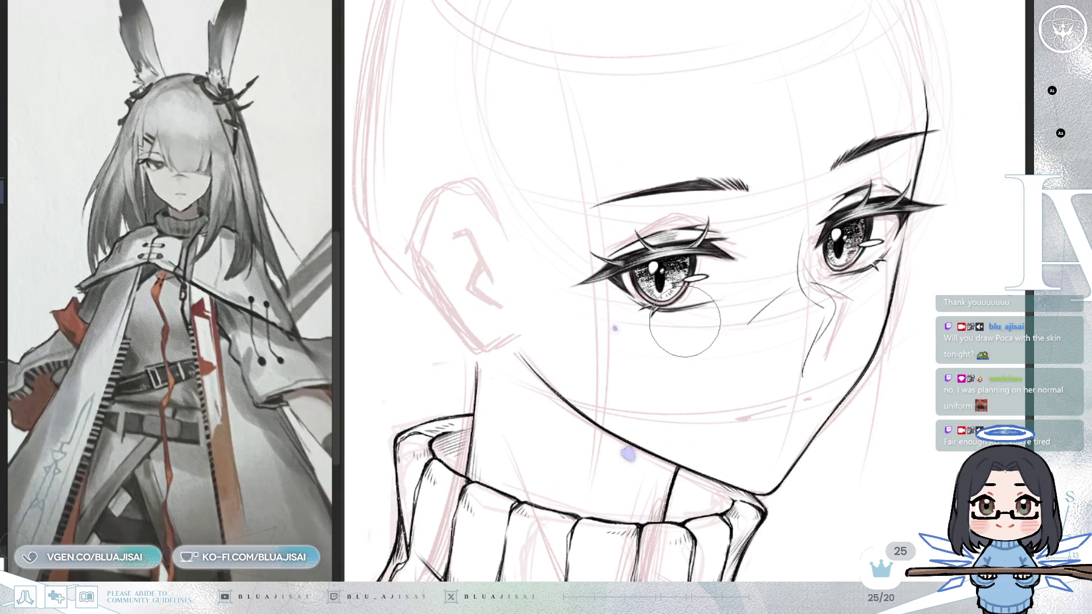
Ink the nose line and hatch its side shading, mirroring the view with H to check
scroll(737, 305, up, 1)
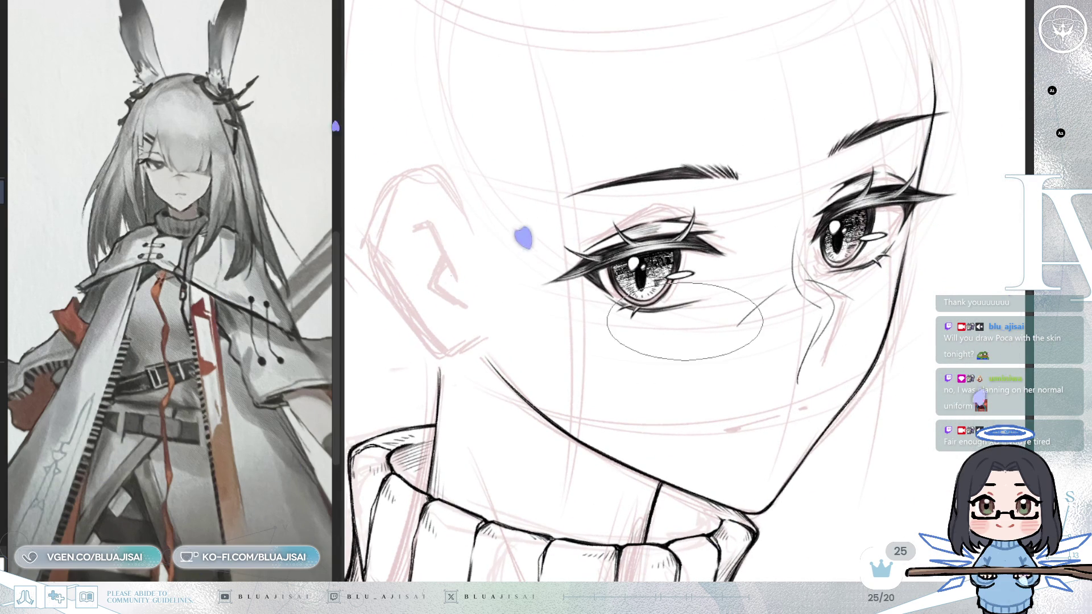
scroll(569, 239, up, 3)
mouse_move(445, 156)
mouse_down()
mouse_move(653, 261)
mouse_move(656, 337)
mouse_up()
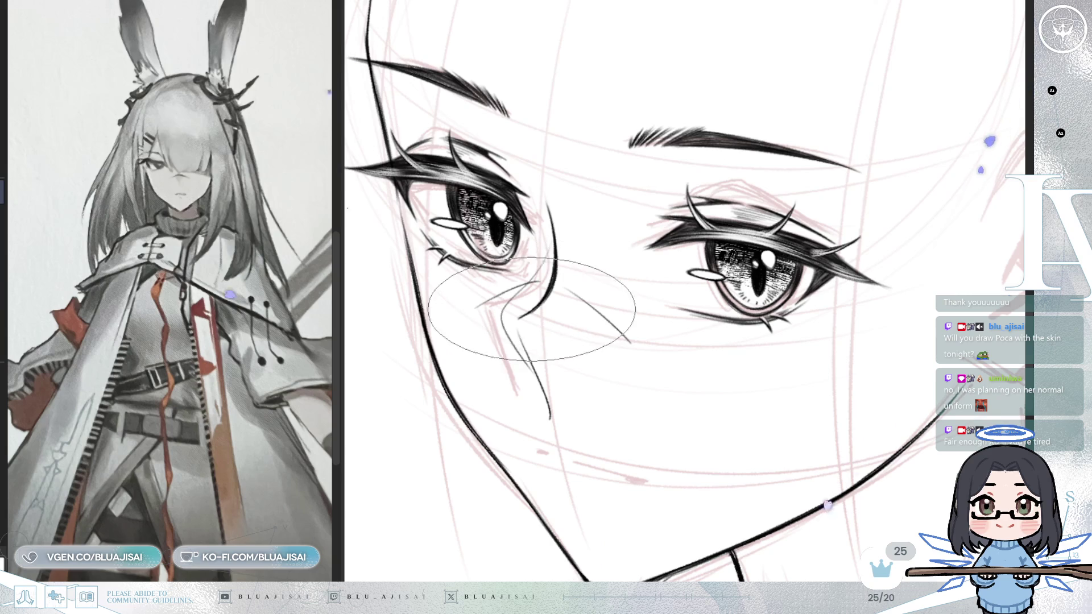
key(h)
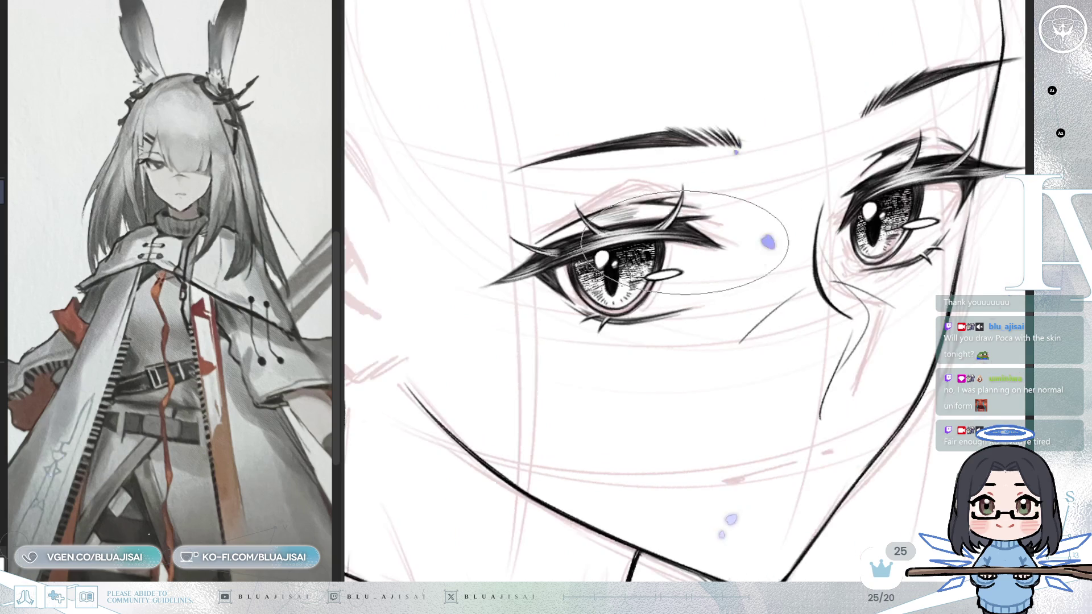
key(minus)
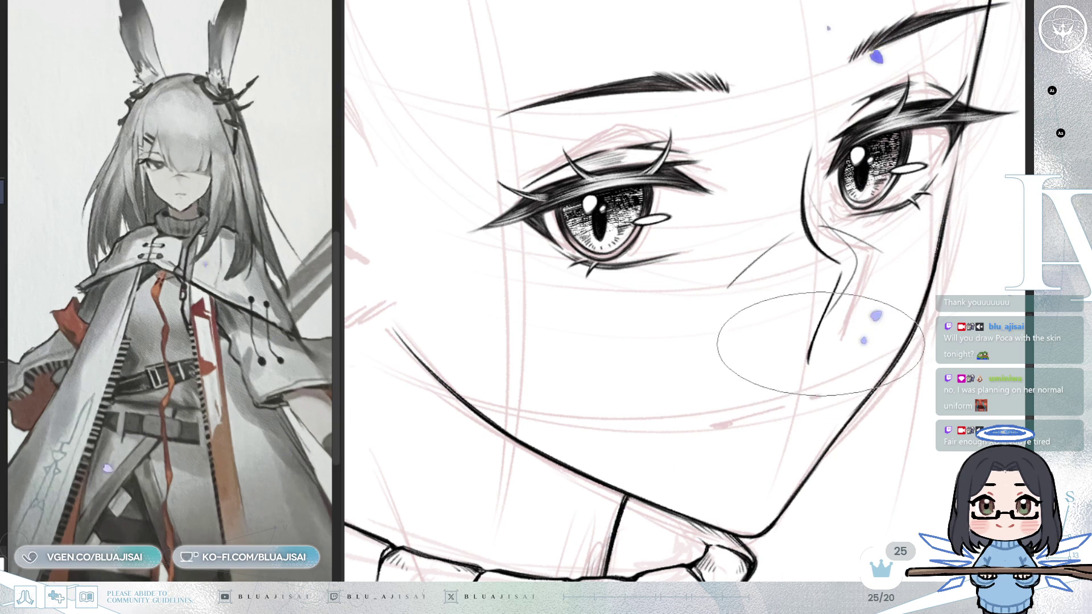
key(h)
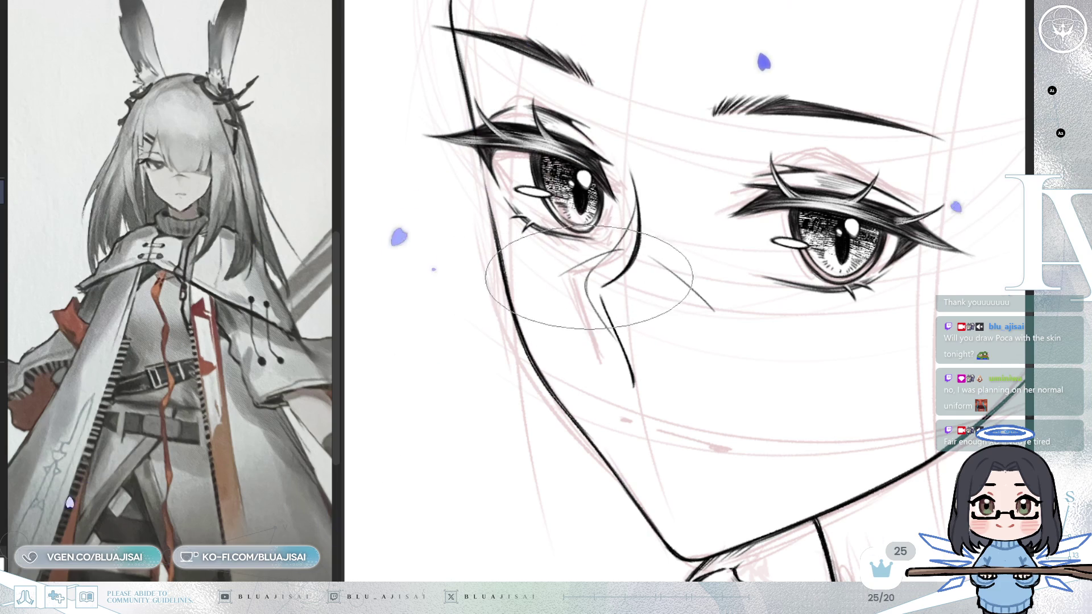
key(h)
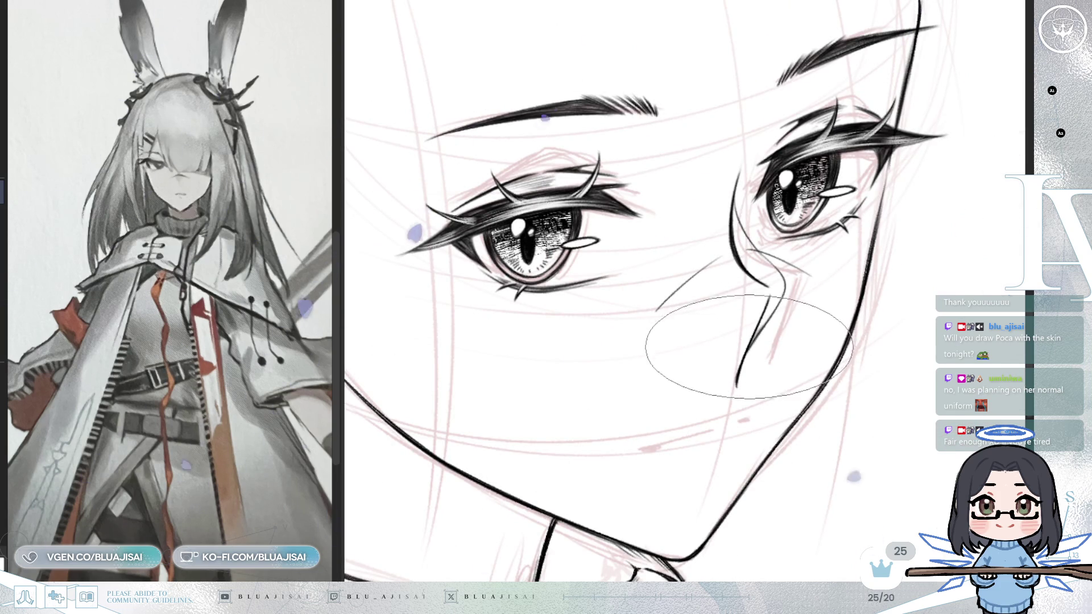
key(h)
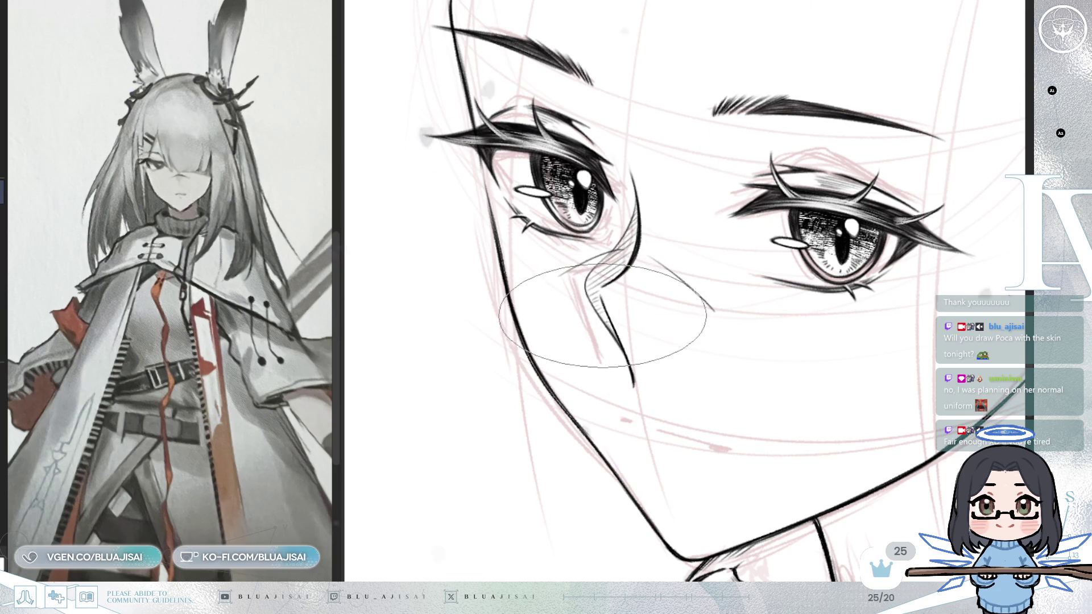
key(m)
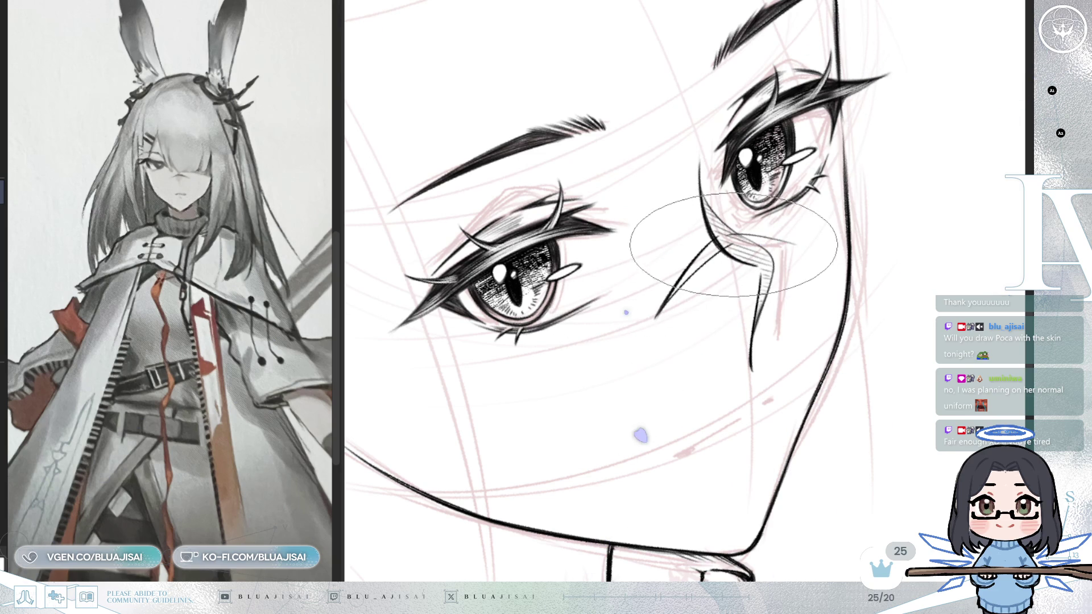
drag(764, 255, 693, 242)
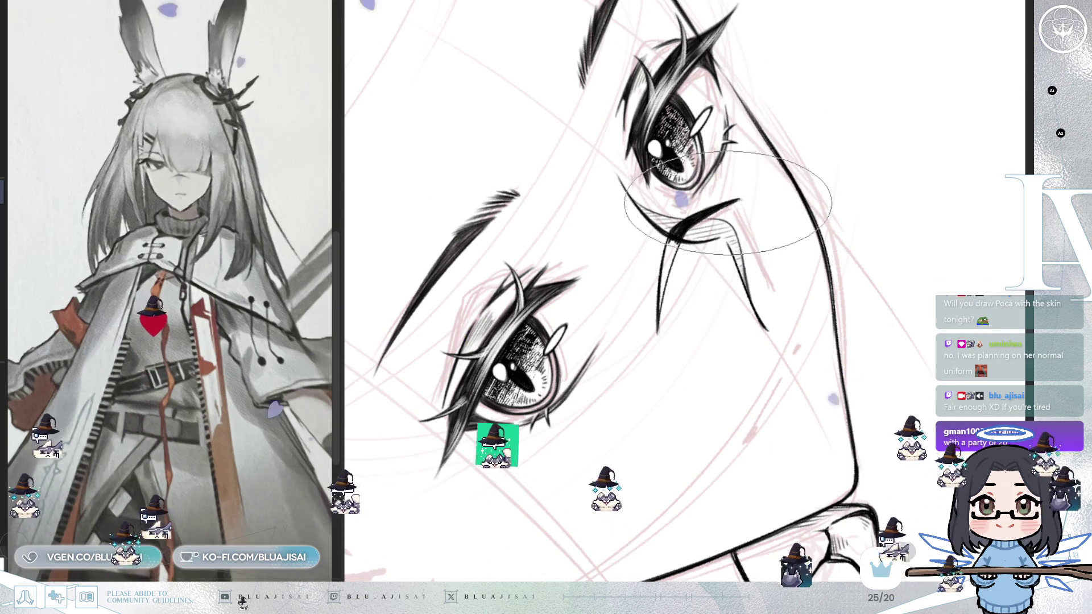
key(minus)
key(minus)
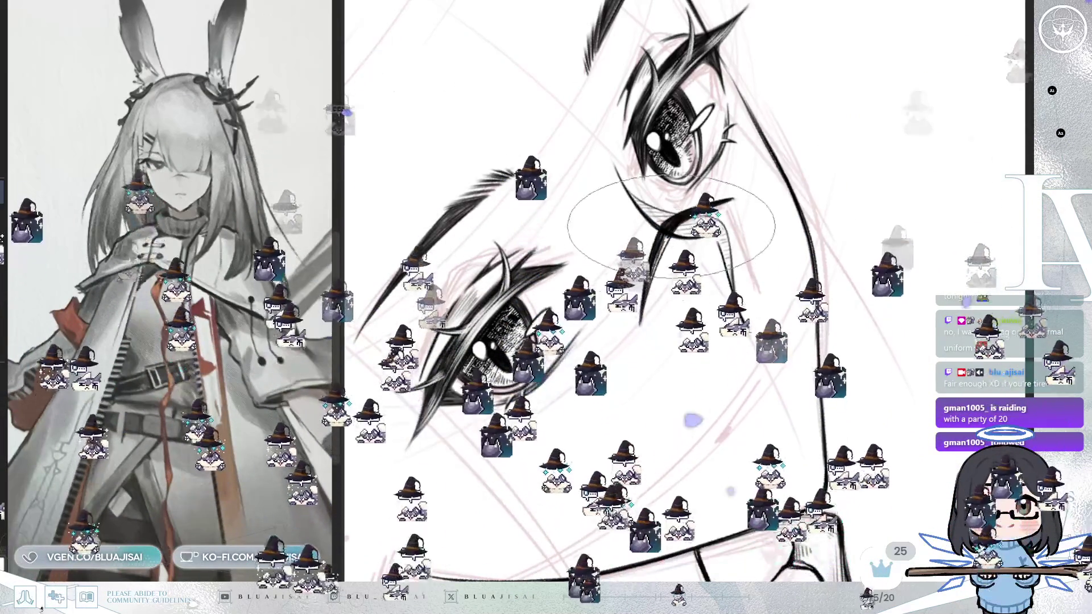
key(minus)
key(minus)
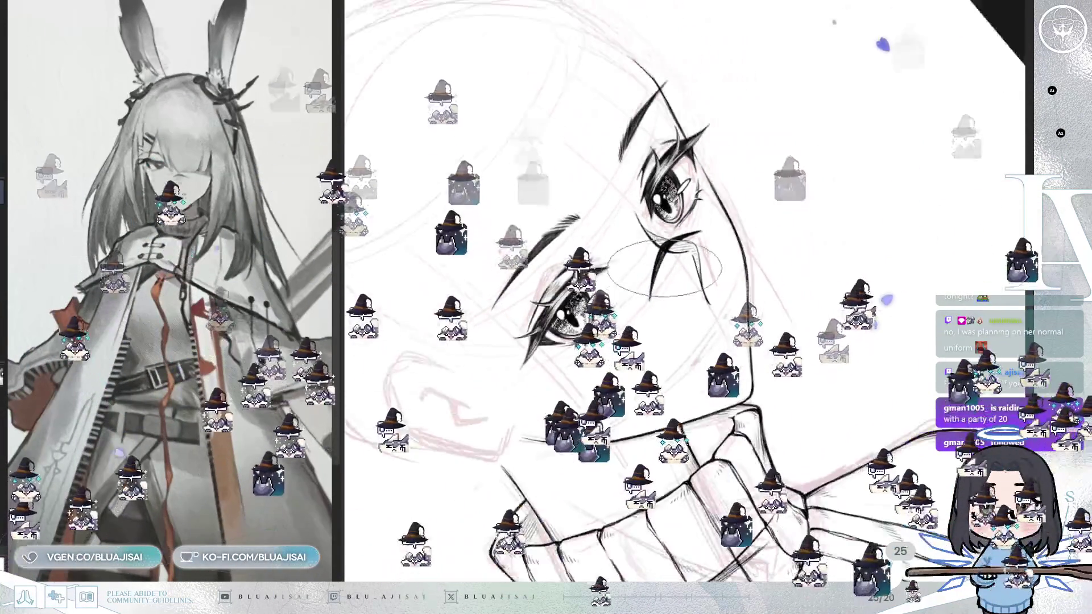
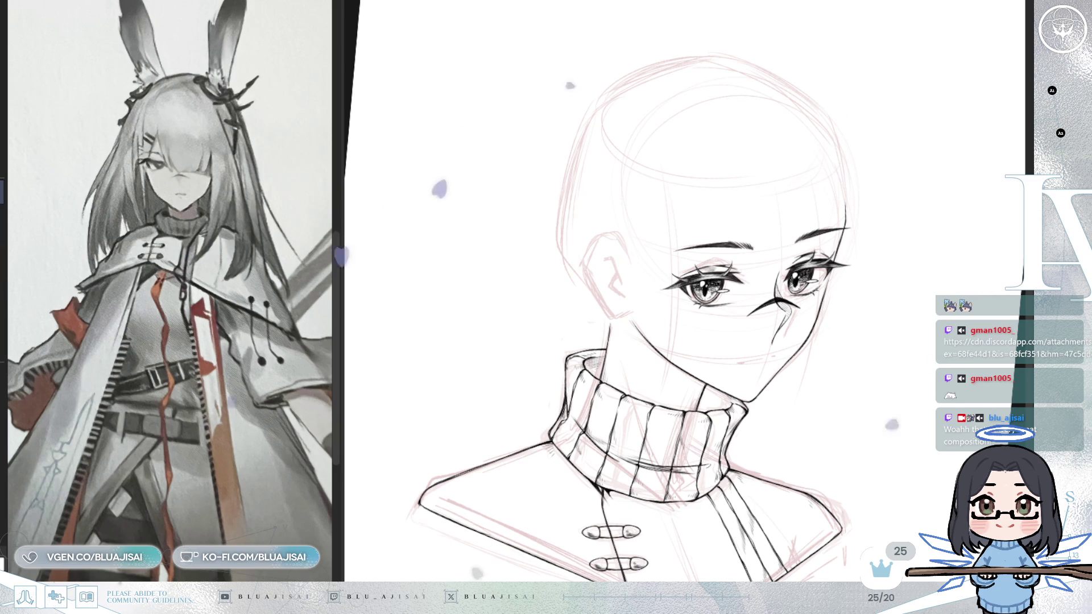
Paste the copied selfie artwork and scale it down toward the page's top-left
key(ctrl+v)
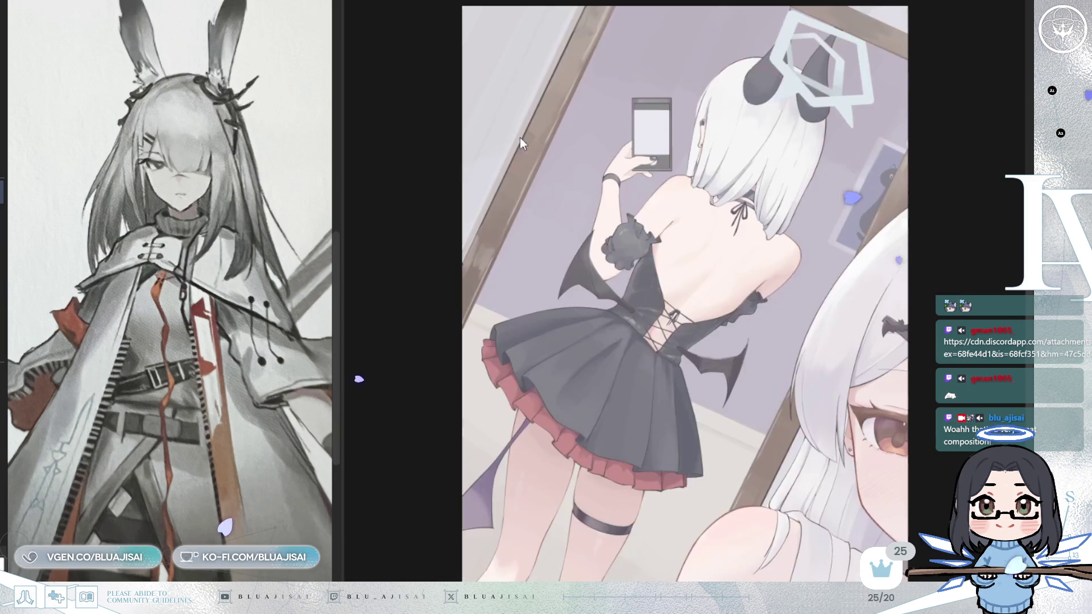
key(ctrl+t)
mouse_move(841, 459)
mouse_down()
mouse_move(787, 435)
mouse_move(703, 293)
mouse_move(638, 285)
mouse_up()
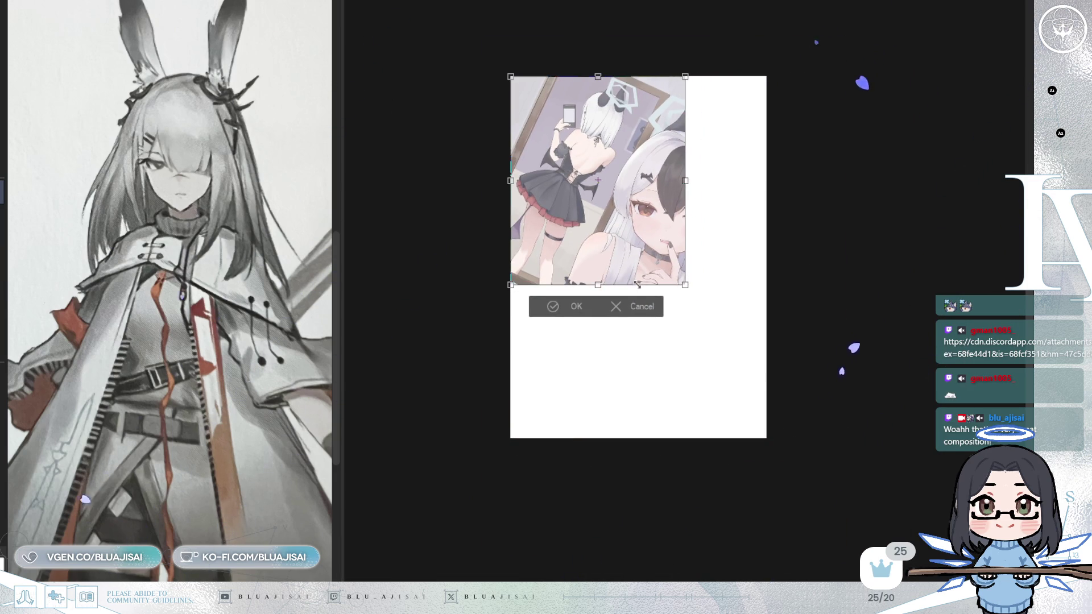
click(552, 310)
Narrow the reference panel and zoom in on the pasted artwork
drag(343, 241, 68, 234)
scroll(515, 232, up, 5)
drag(515, 232, 519, 297)
scroll(515, 249, up, 1)
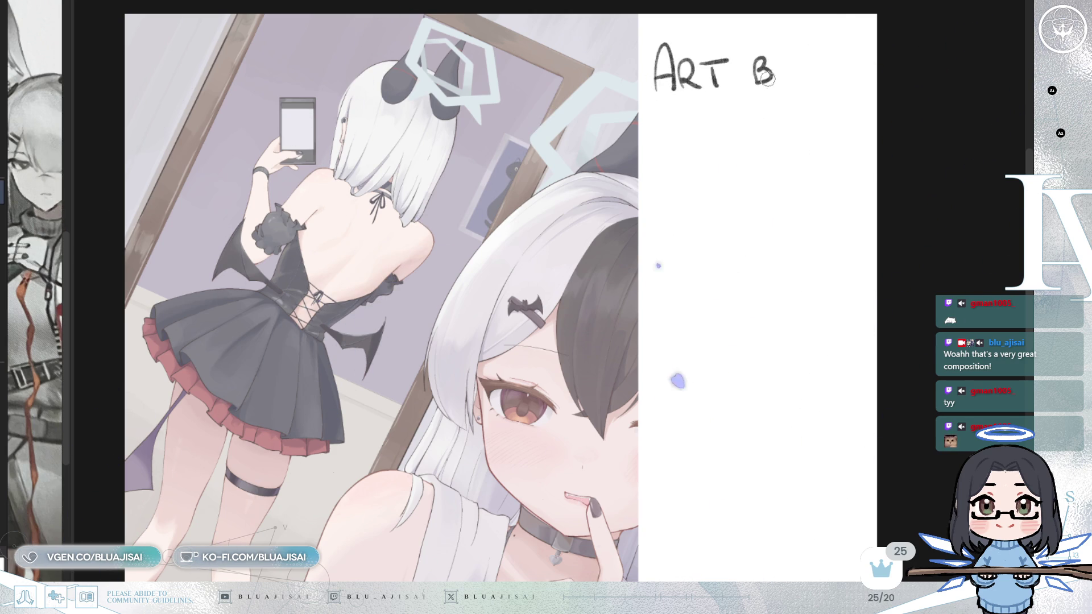
Handwrite the artist's handle under 'ART BY' on the blank right side of the page
mouse_move(653, 148)
mouse_down()
mouse_move(666, 142)
mouse_move(681, 176)
mouse_move(742, 145)
mouse_move(792, 152)
mouse_move(812, 132)
mouse_move(839, 149)
mouse_move(854, 125)
mouse_move(867, 145)
mouse_up()
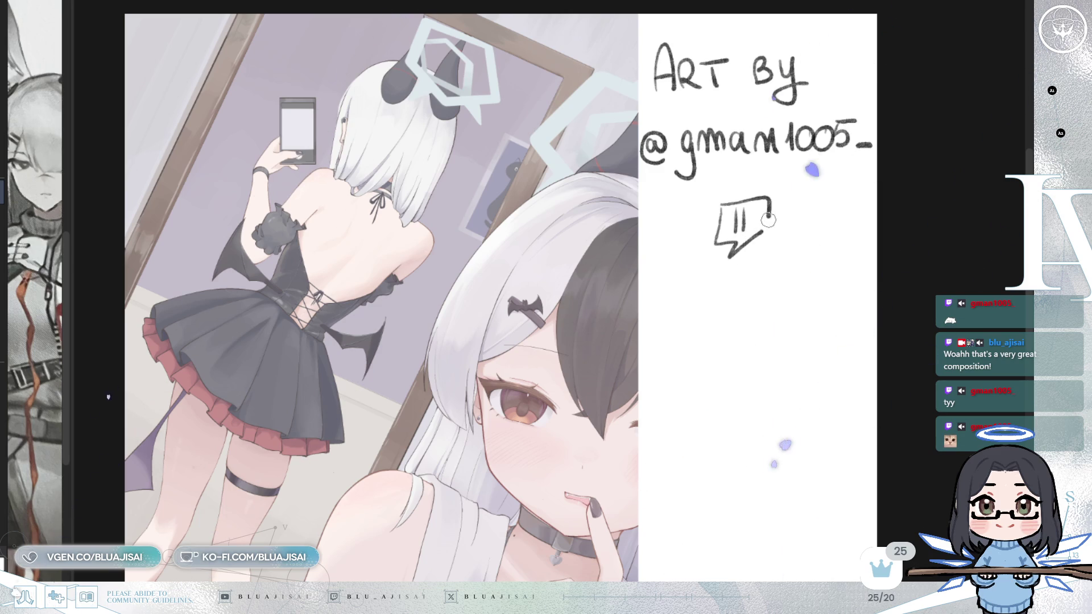
scroll(827, 432, left, 2)
scroll(827, 432, down, 1)
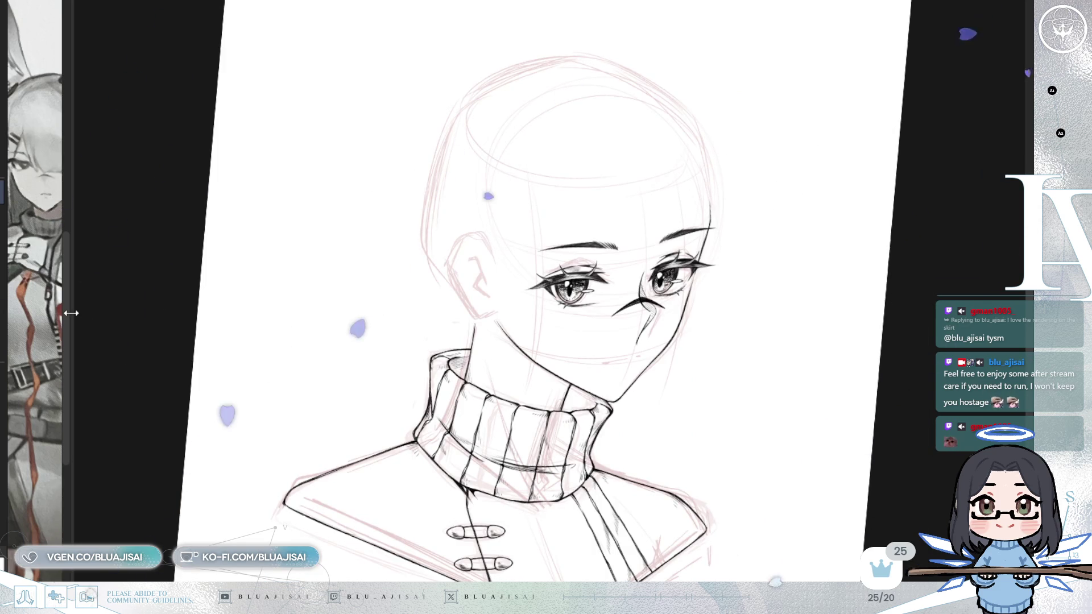
Widen the reference panel again and ink a short mouth stroke on the face
drag(67, 307, 352, 305)
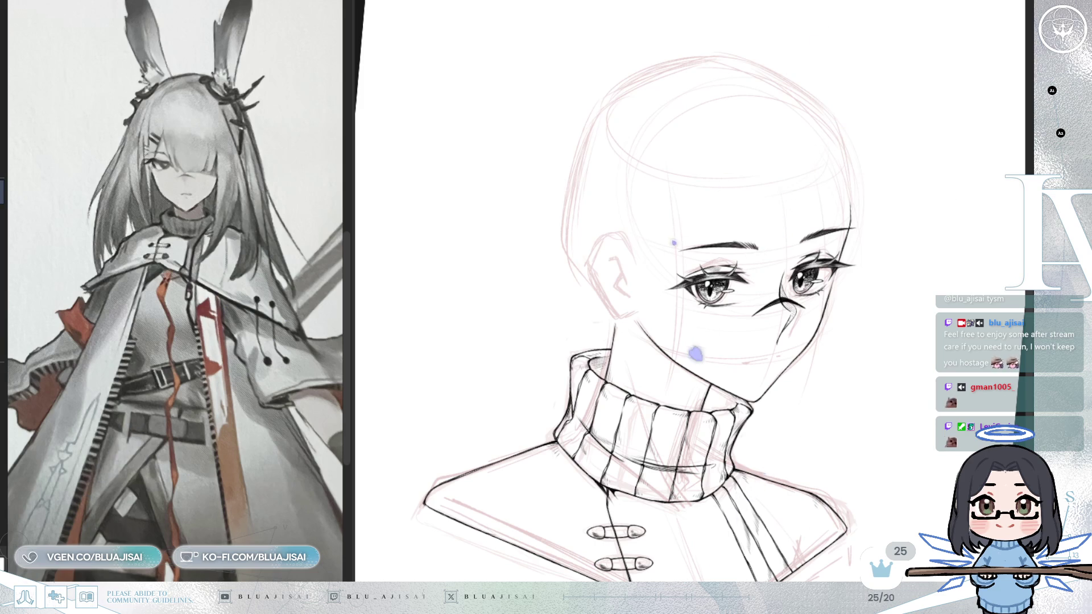
scroll(654, 290, up, 5)
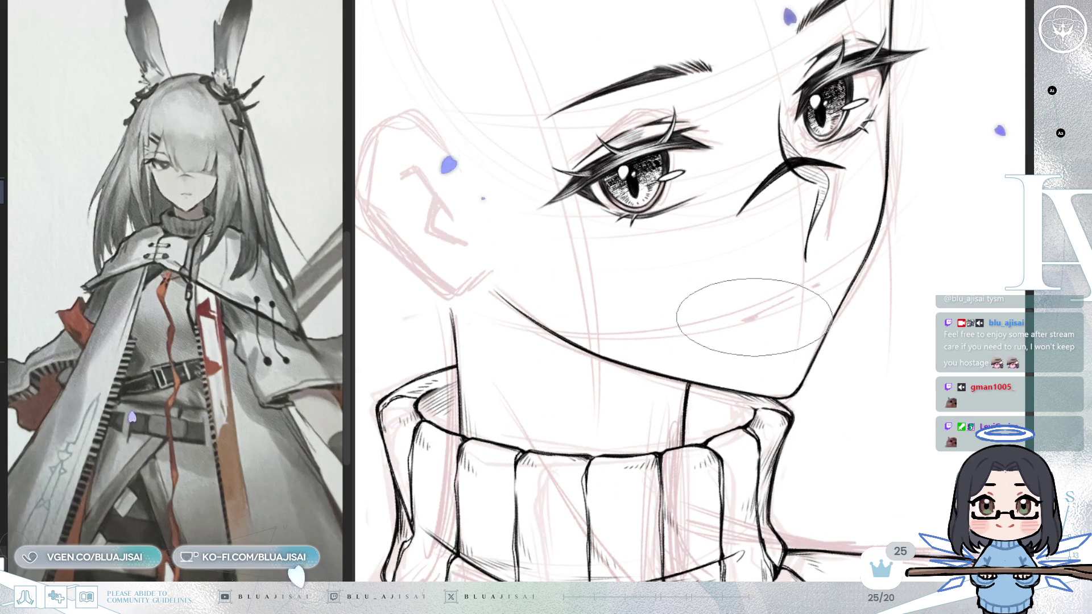
drag(752, 318, 794, 304)
key(ctrl+z)
click(812, 294)
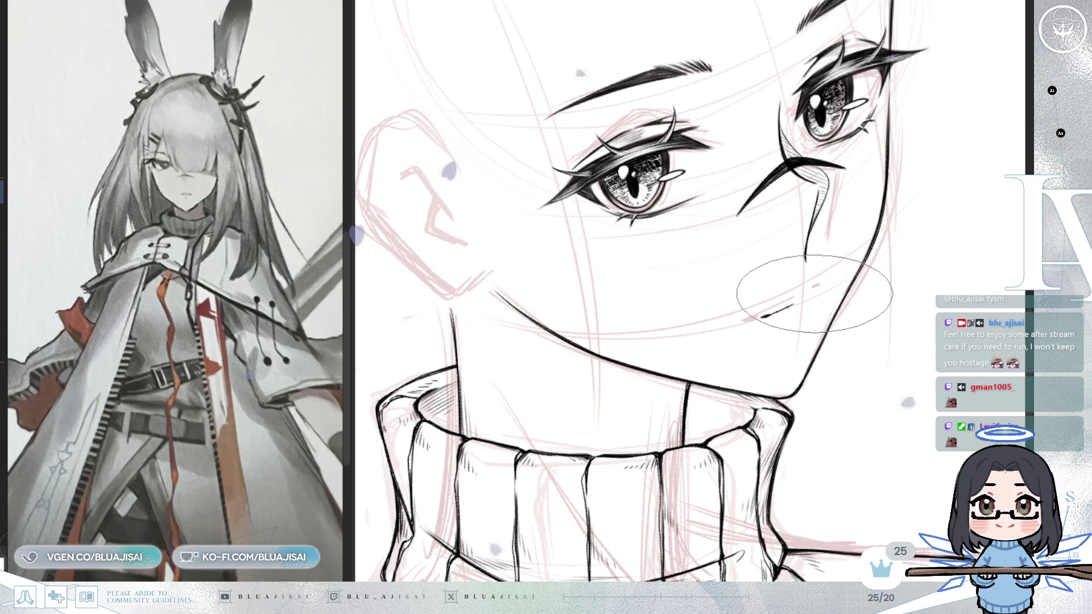
Mirror the canvas to check the face proportions, then rotate and re-zoom the view
key(h)
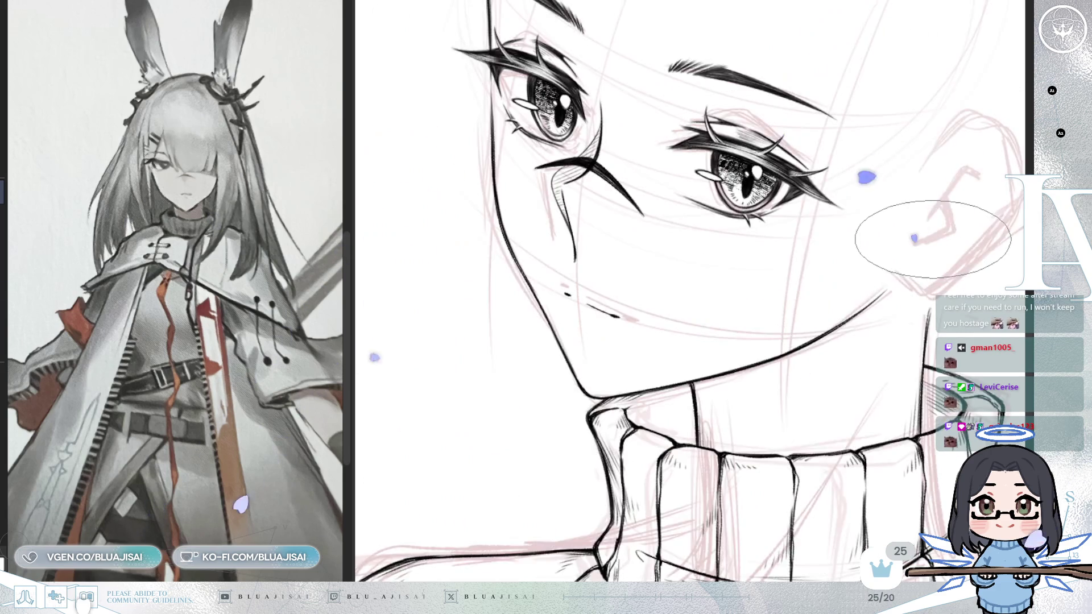
key(h)
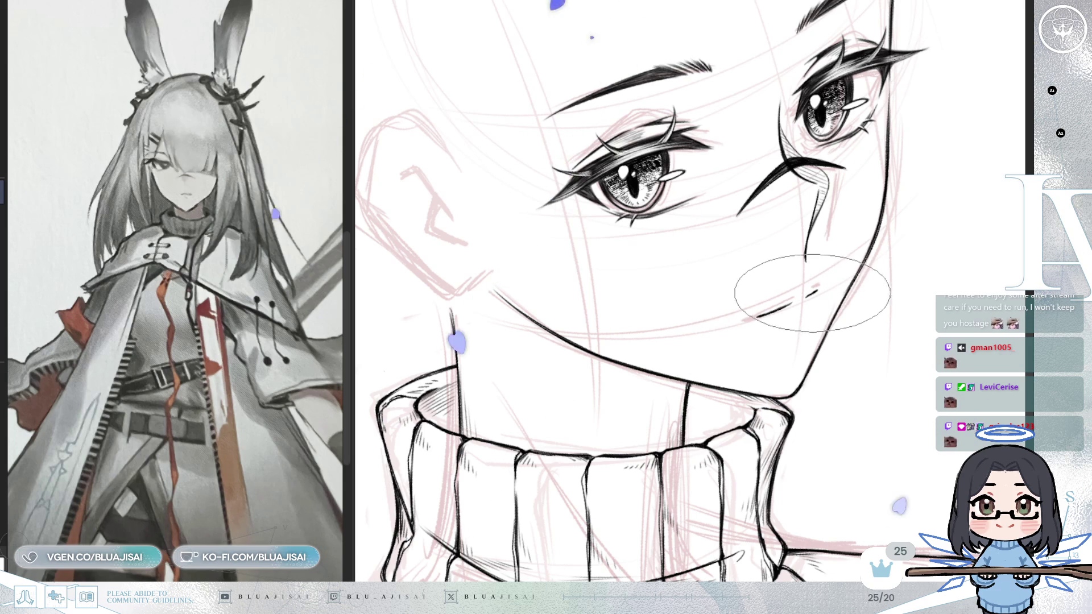
key(h)
key(h)
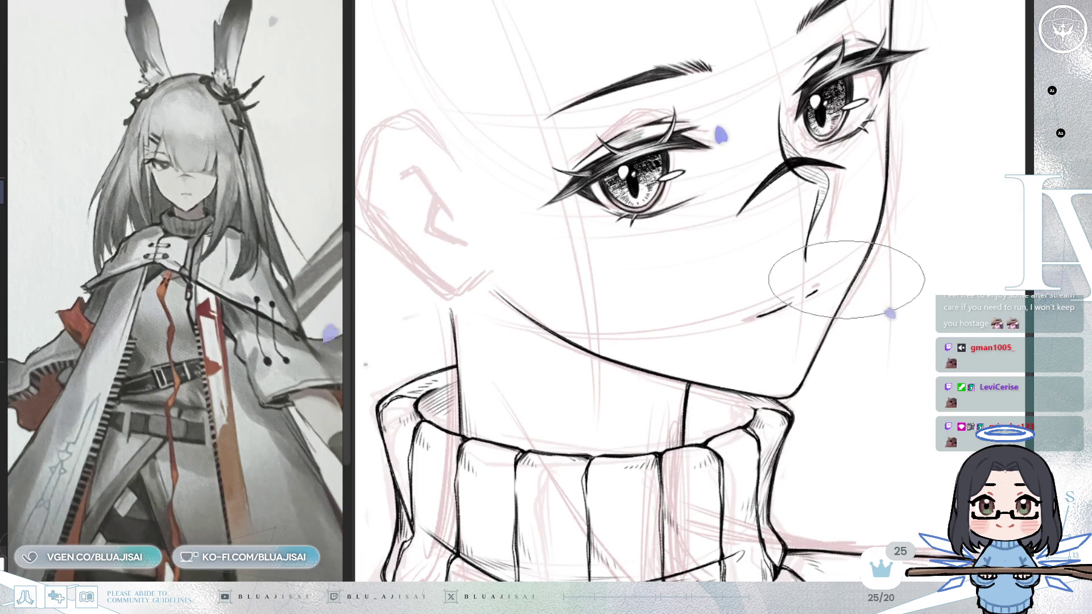
key(Delete)
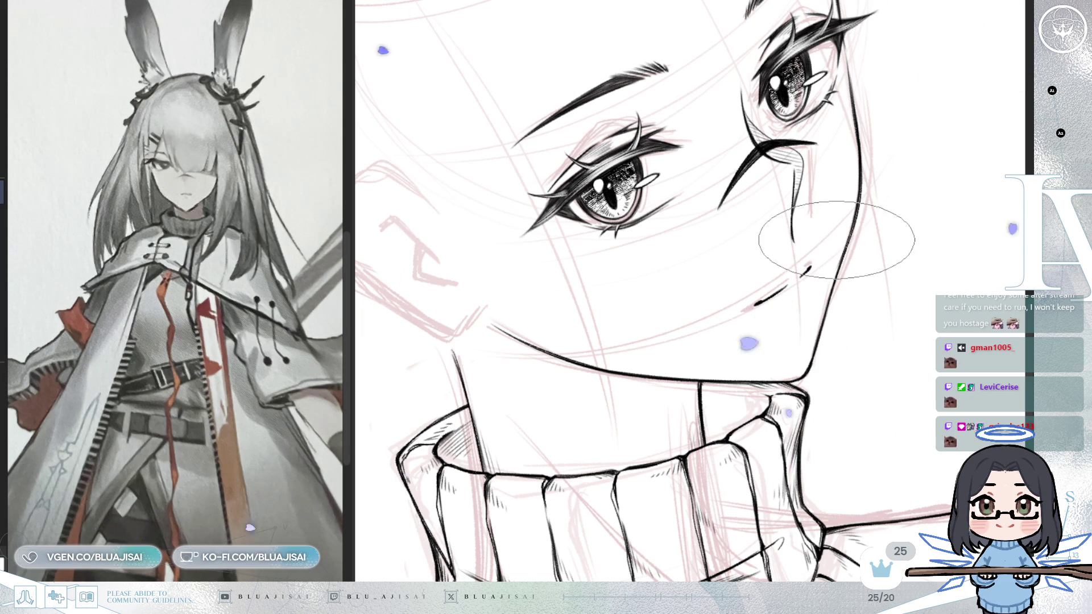
scroll(836, 240, down, 3)
scroll(814, 337, up, 2)
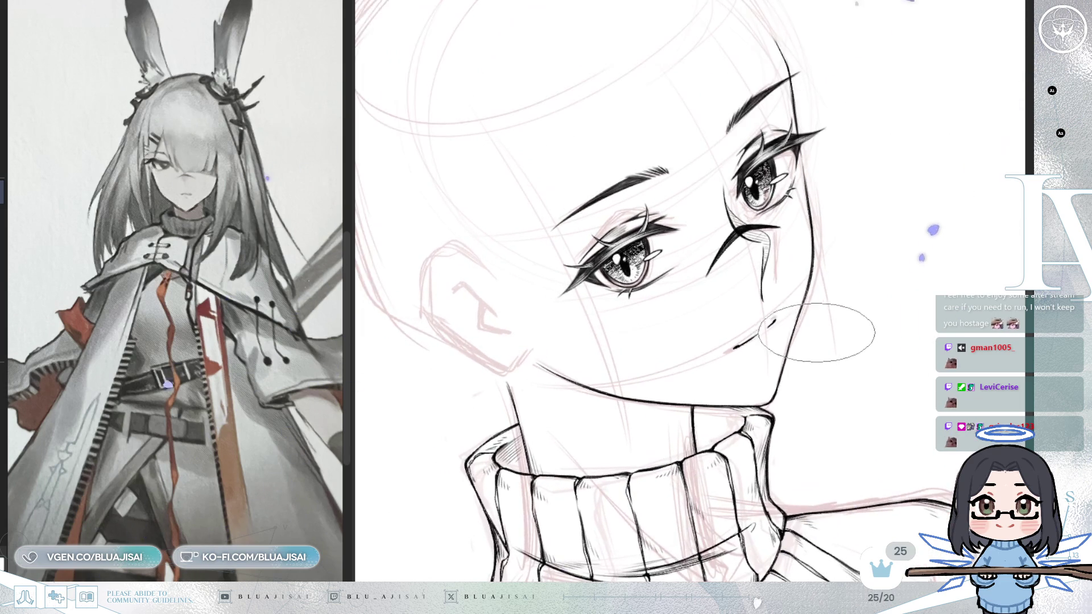
scroll(663, 325, up, 3)
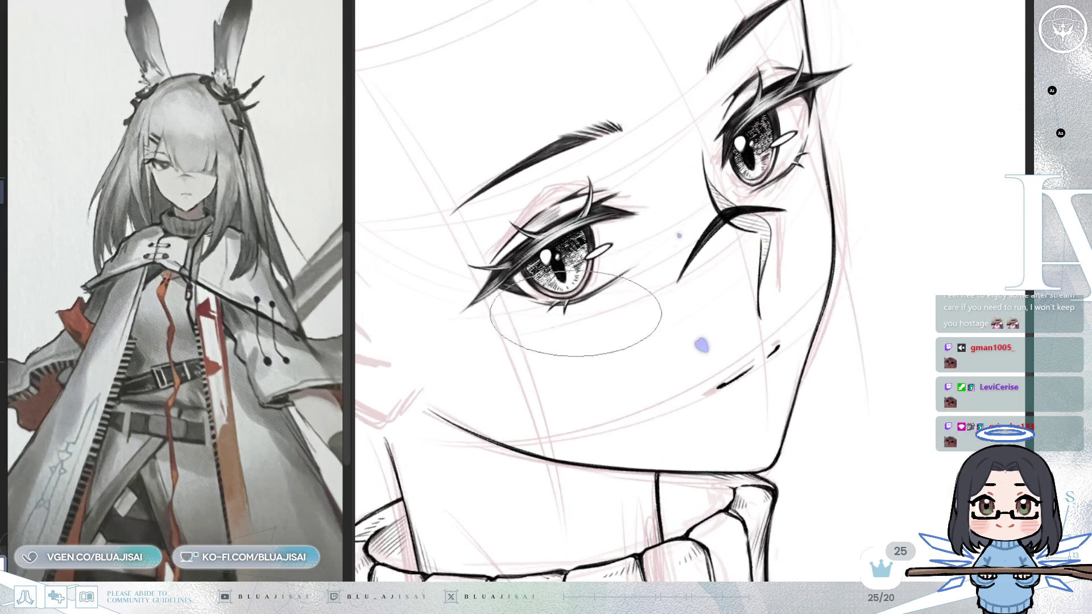
scroll(690, 321, up, 3)
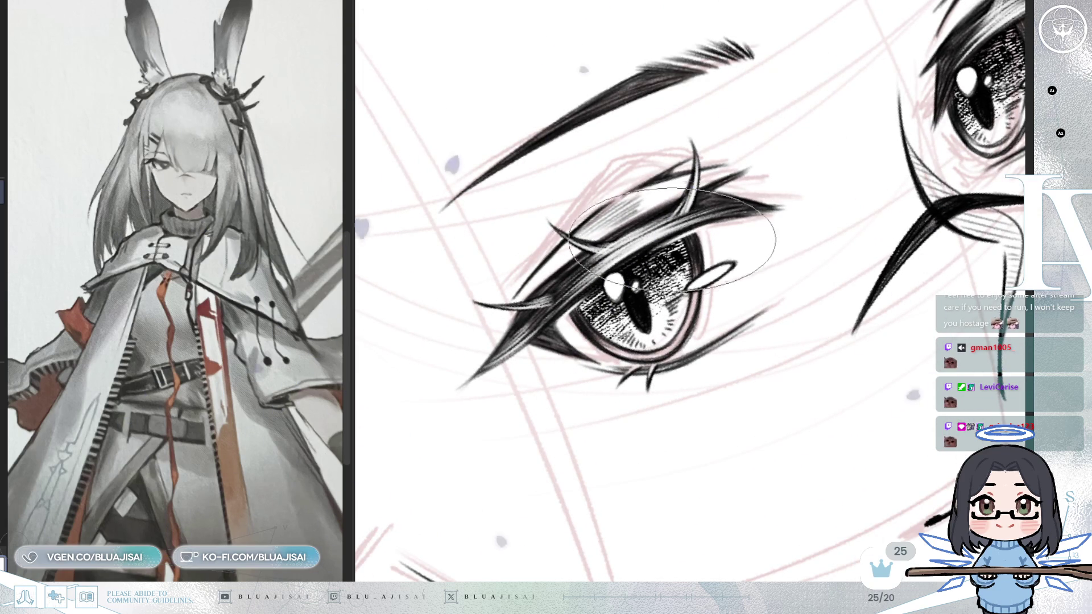
drag(840, 197, 675, 344)
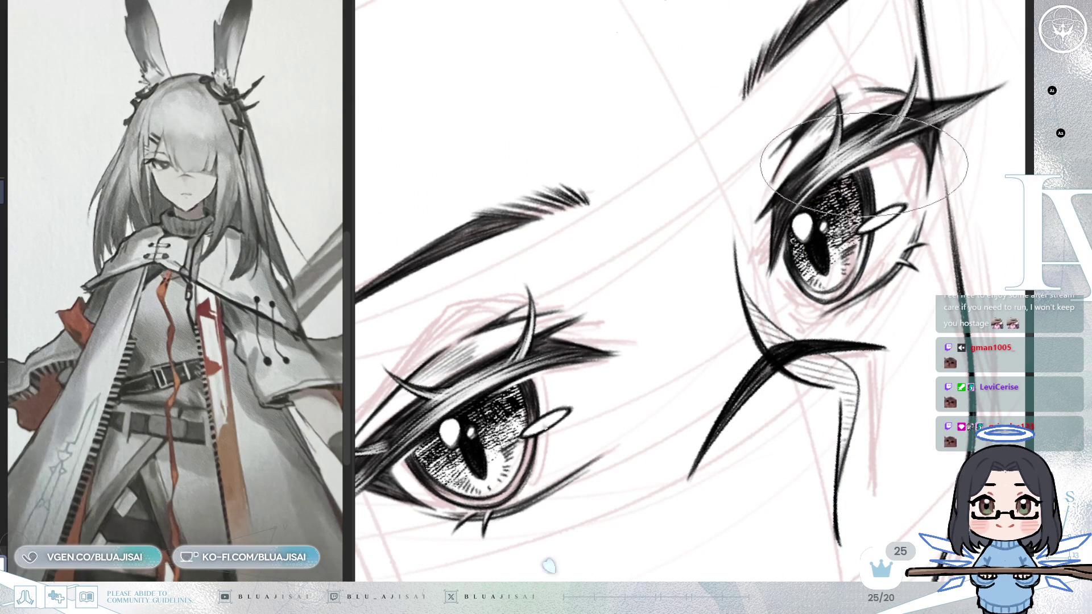
scroll(860, 166, down, 5)
key(minus)
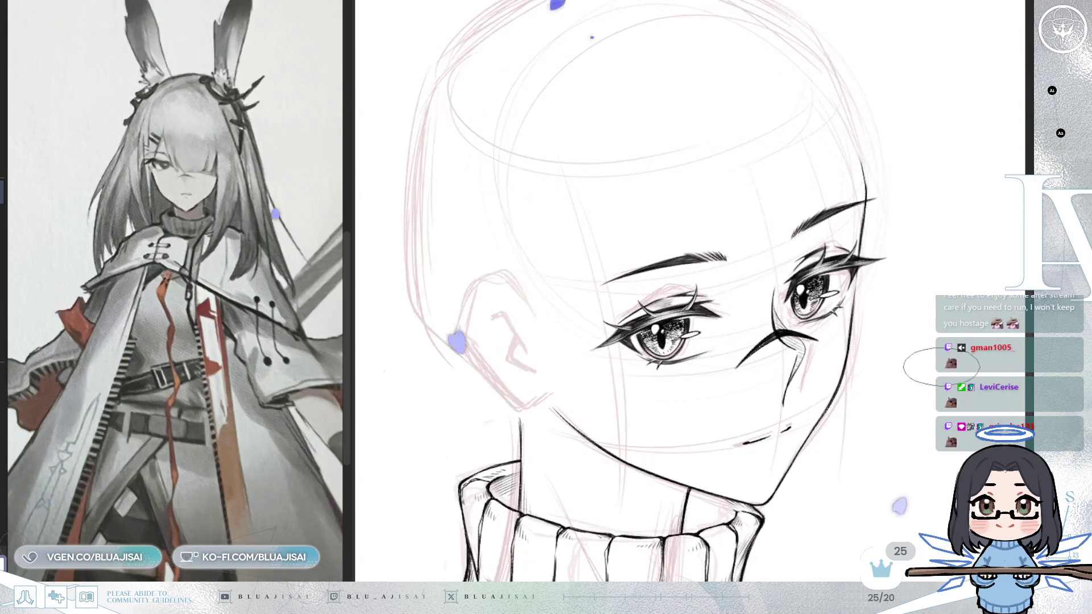
key(h)
key(minus)
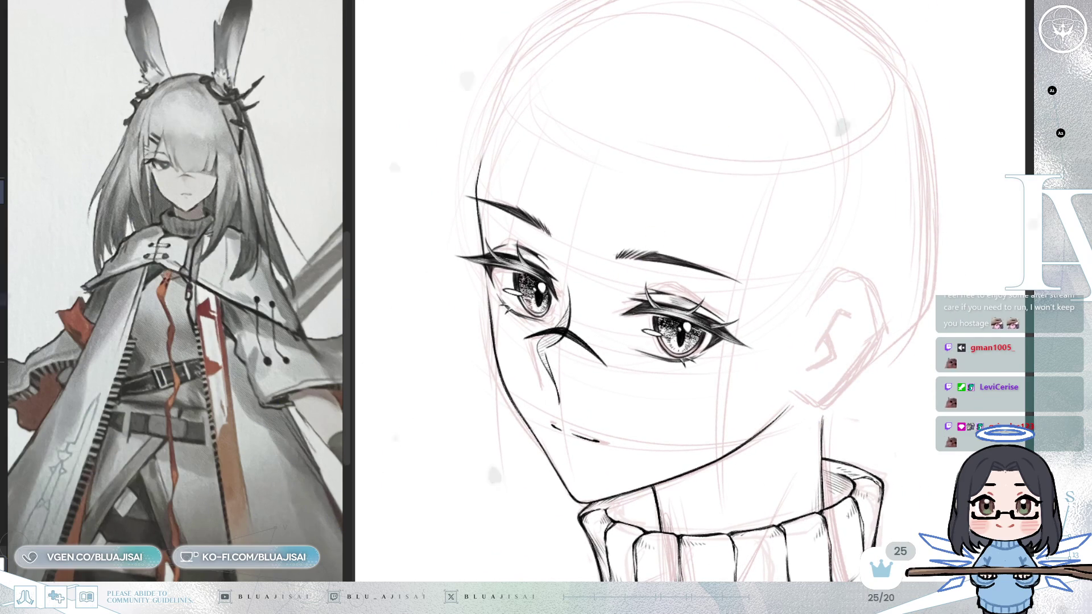
key(h)
key(h)
key(h)
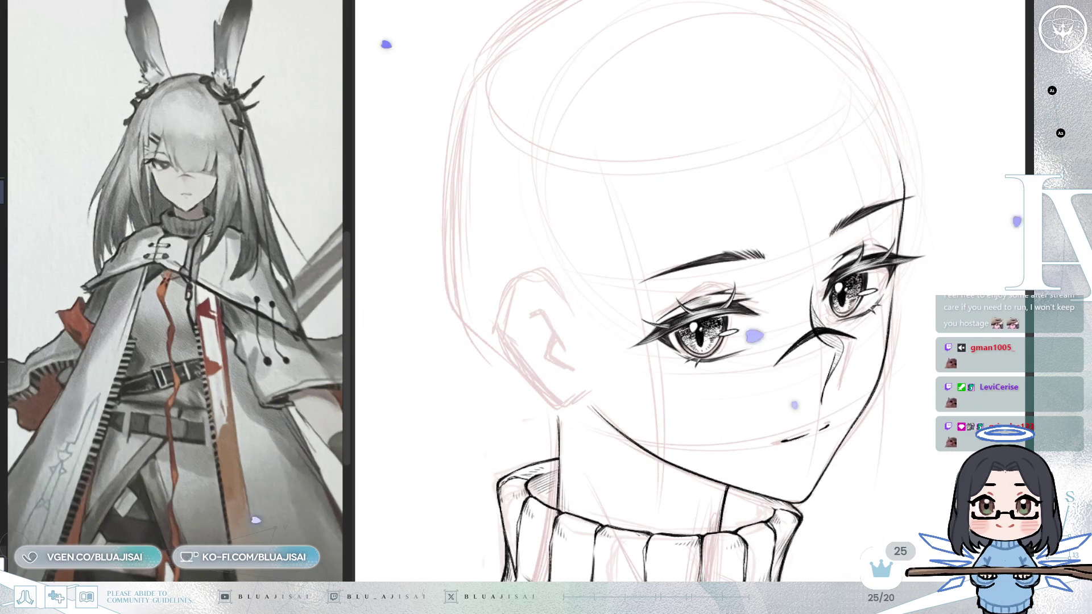
drag(911, 264, 913, 279)
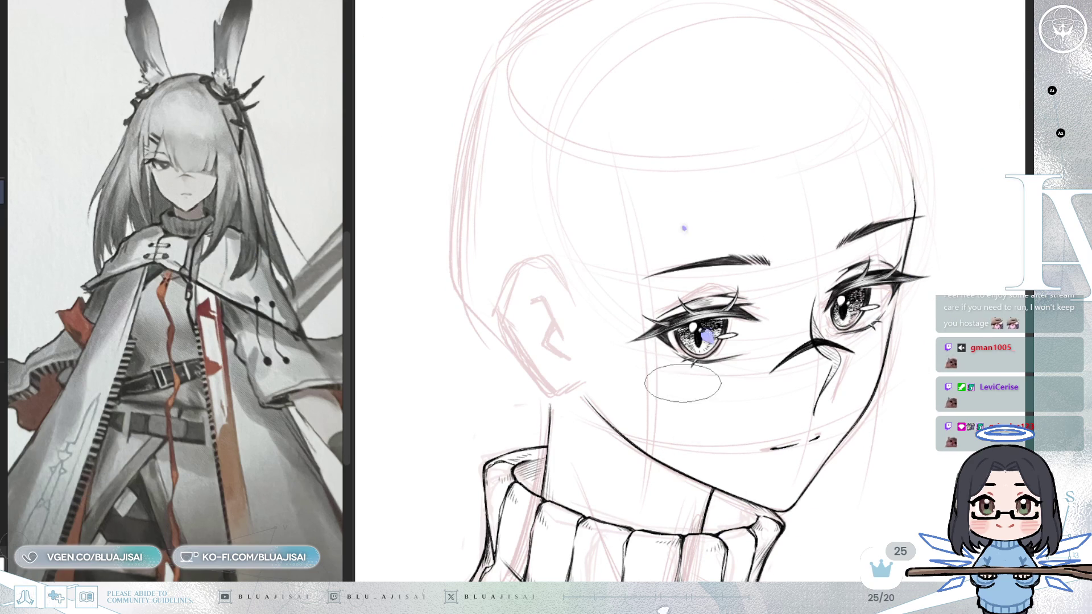
scroll(692, 318, down, 3)
scroll(788, 350, down, 1)
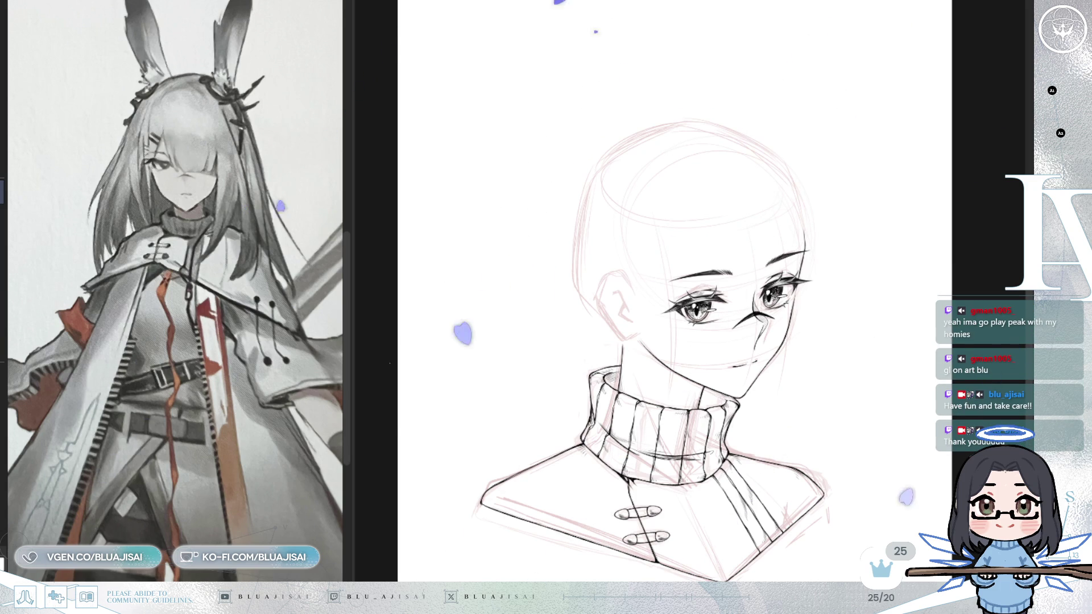
Reveal the pink hair and bunny-ear sketch layer and raise its opacity
key(ctrl+z)
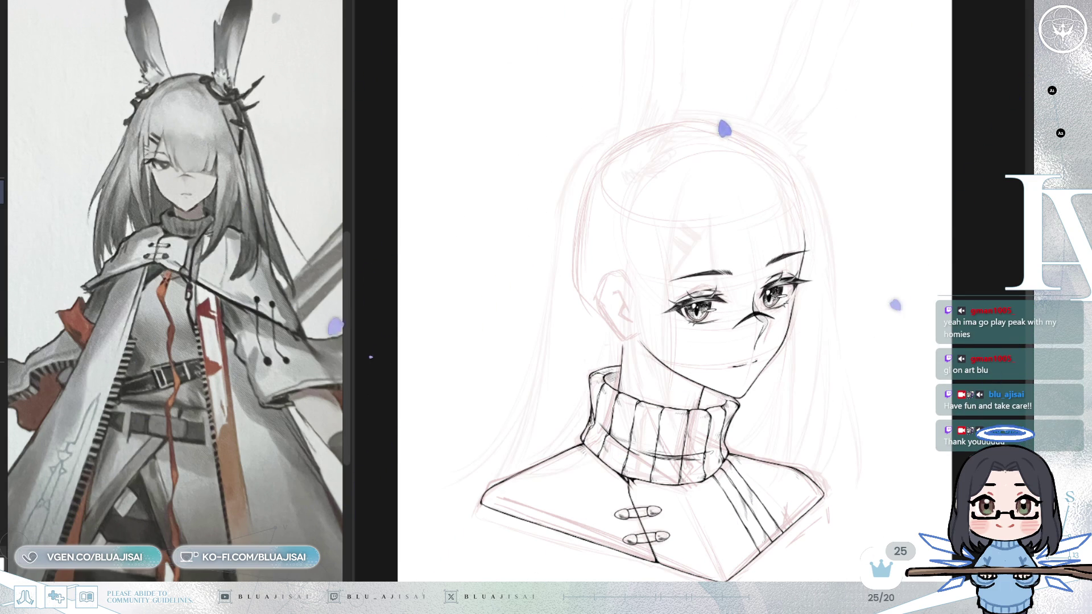
key(ctrl+z)
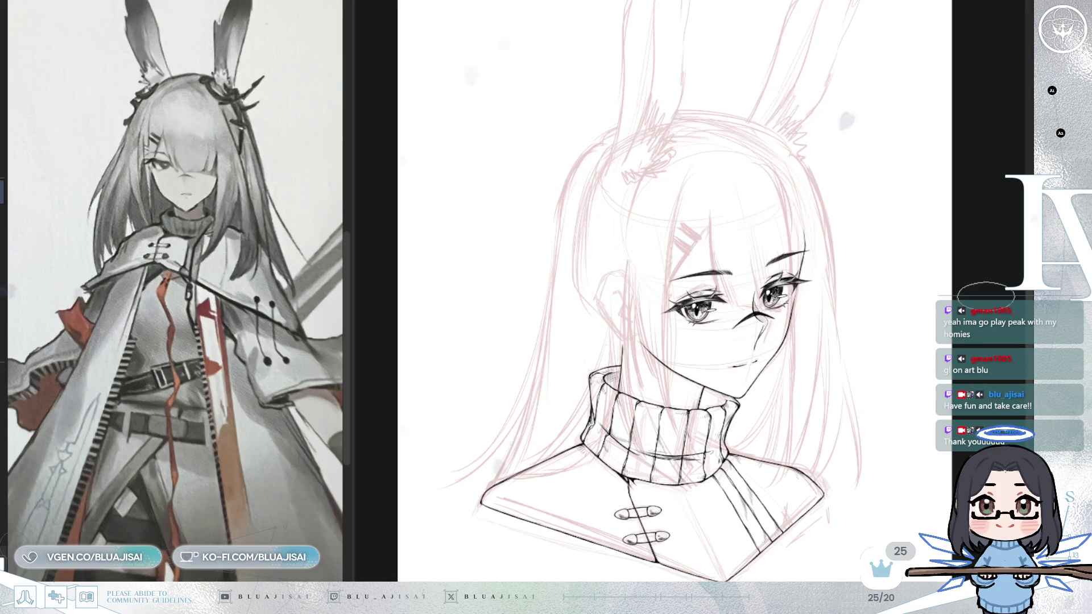
drag(881, 345, 914, 346)
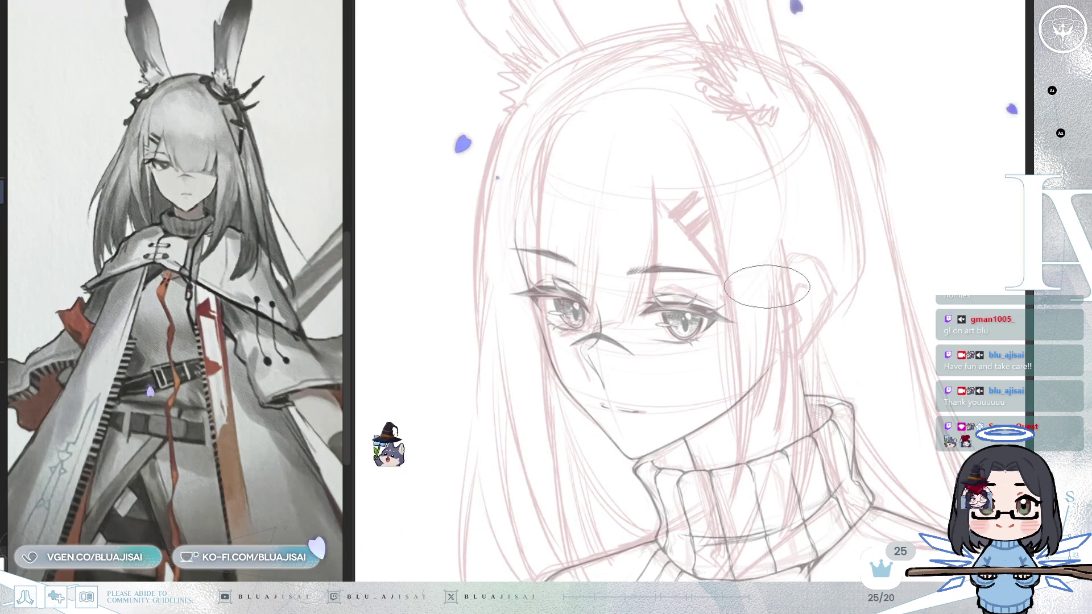
Ink the long hair strands running down the face to the collar
key(h)
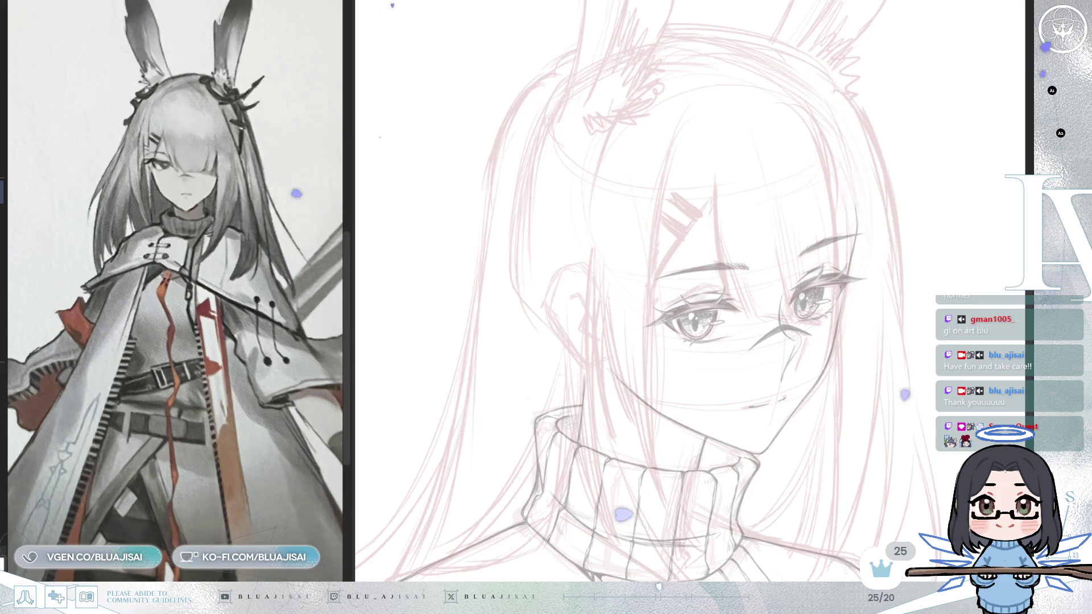
drag(684, 124, 673, 171)
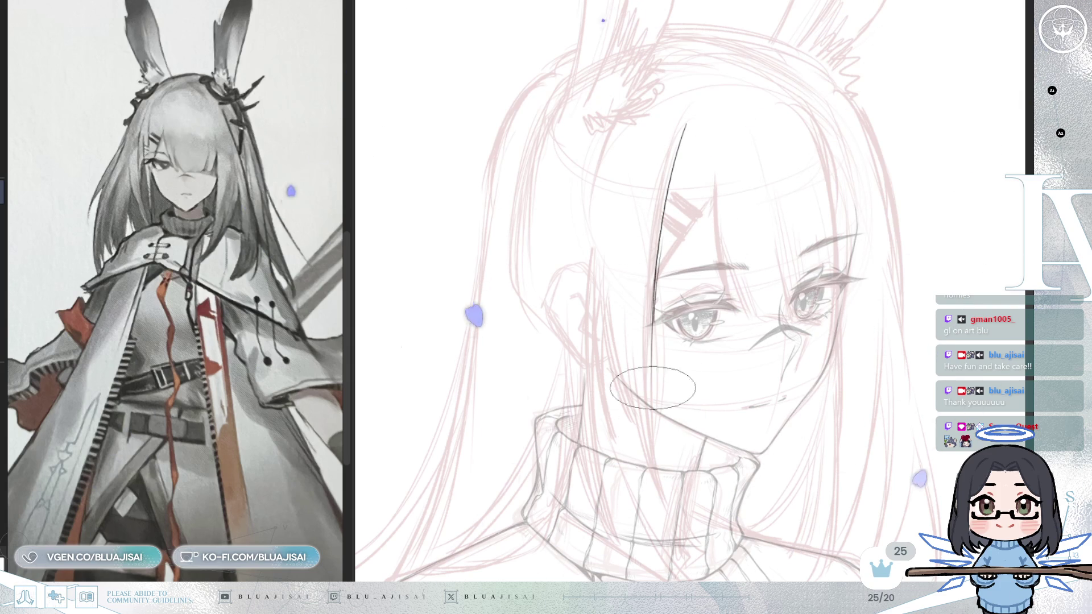
key(ctrl+z)
drag(676, 170, 662, 438)
mouse_move(669, 393)
mouse_down()
mouse_move(652, 299)
mouse_move(652, 418)
mouse_up()
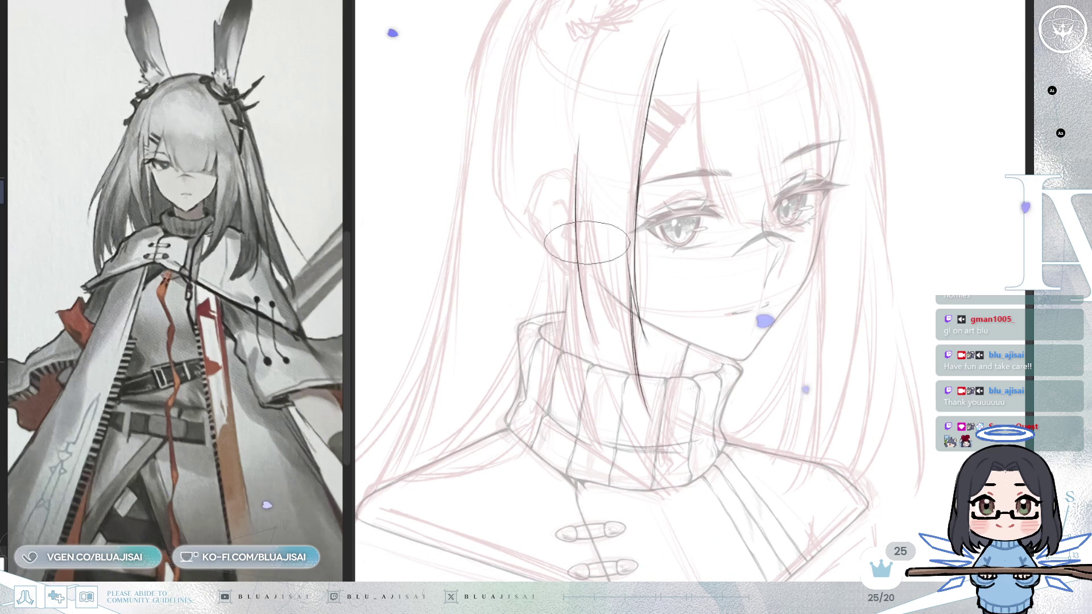
drag(576, 157, 600, 355)
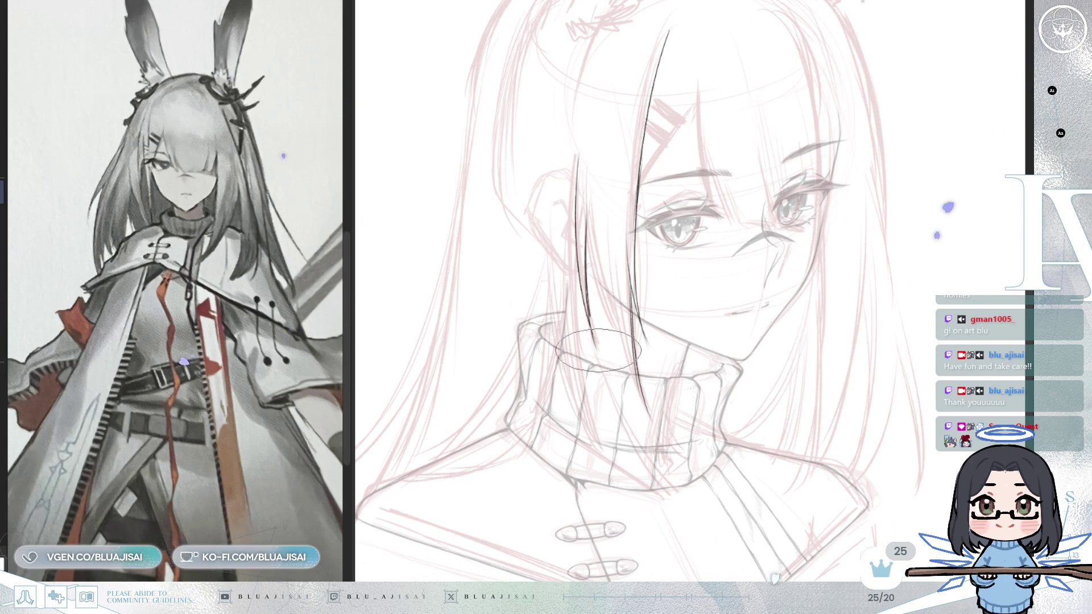
drag(586, 228, 626, 345)
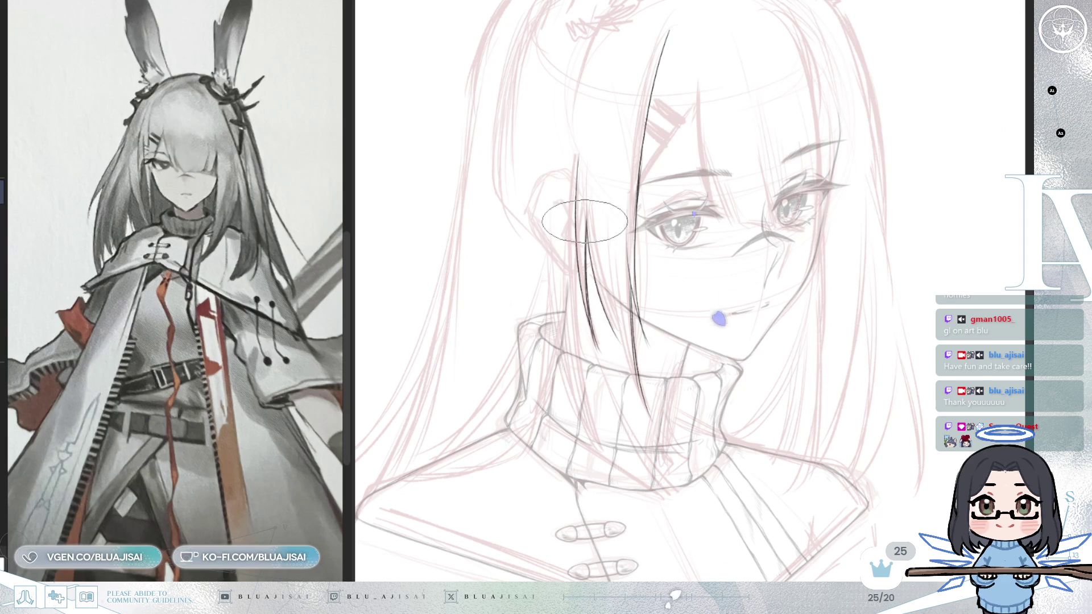
Thicken one black hair strand with more ink, rotating and panning the canvas around it
drag(623, 304, 529, 313)
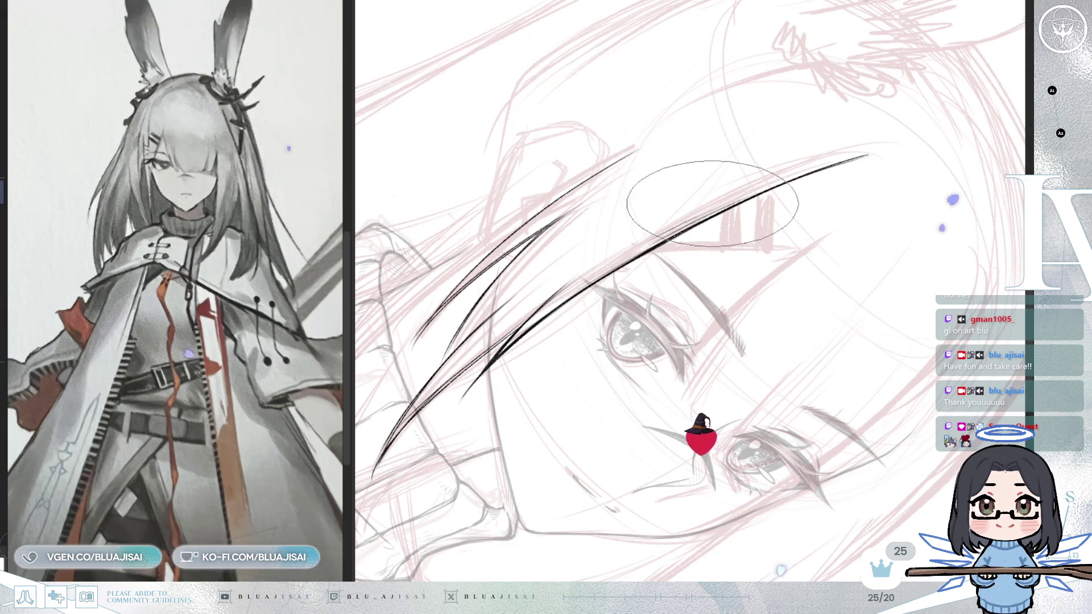
drag(530, 349, 593, 357)
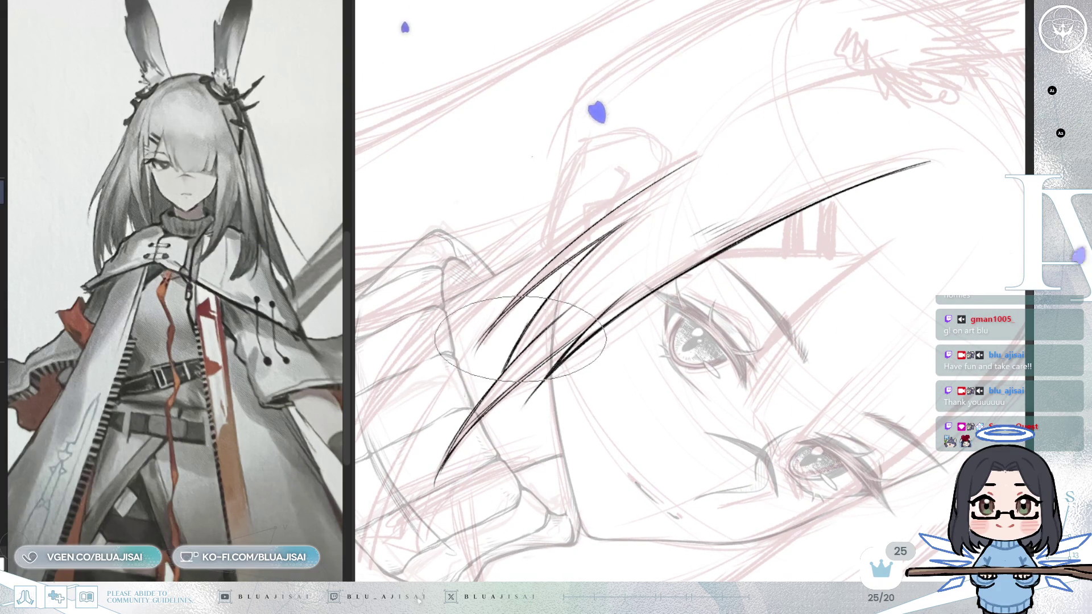
drag(546, 324, 555, 392)
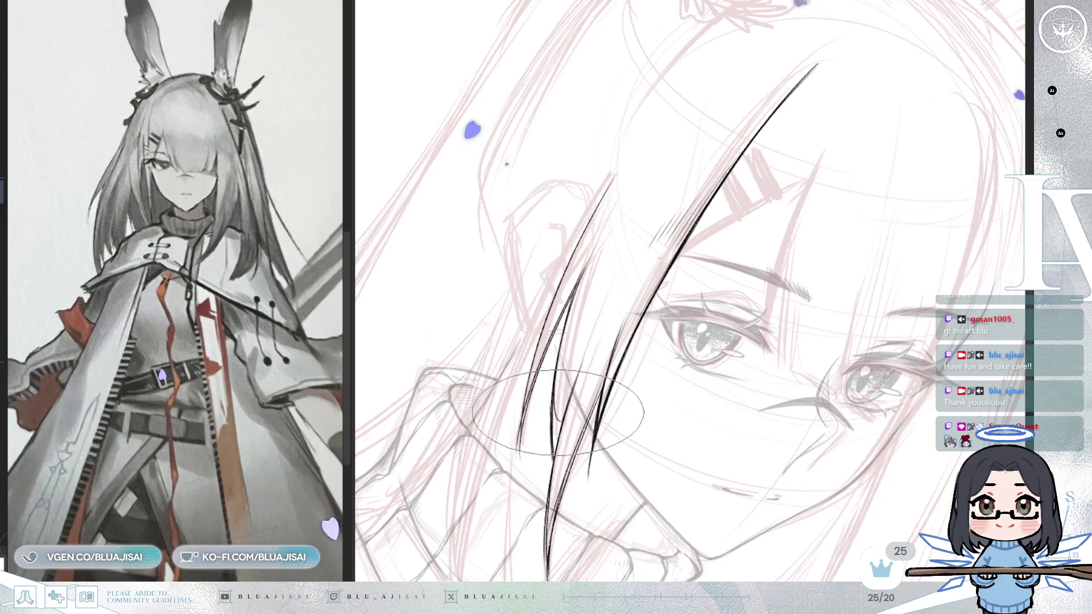
drag(550, 405, 555, 434)
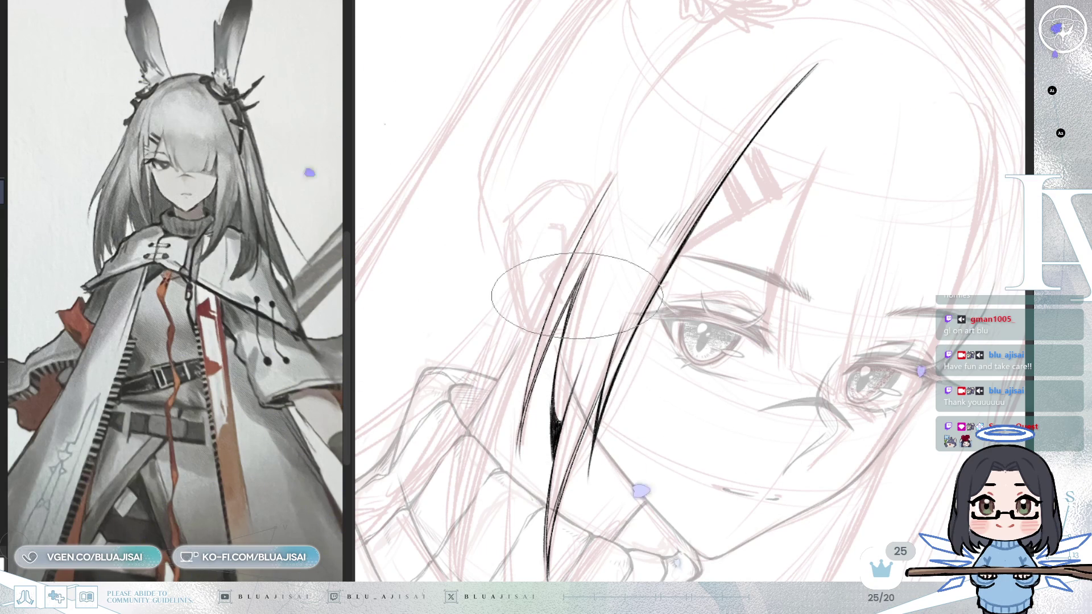
drag(588, 293, 604, 350)
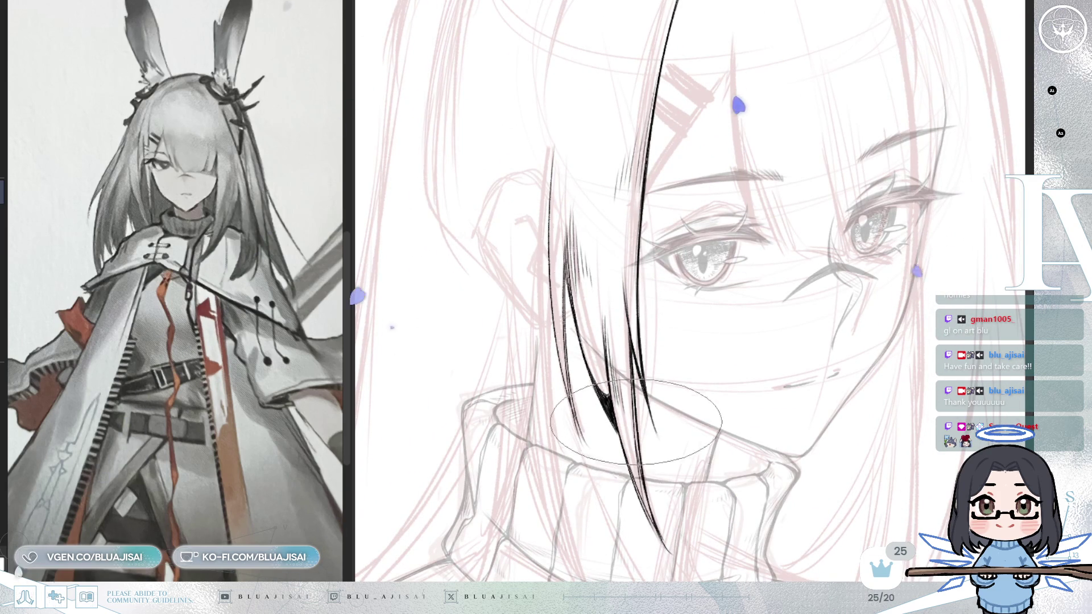
drag(642, 370, 600, 234)
drag(595, 231, 594, 204)
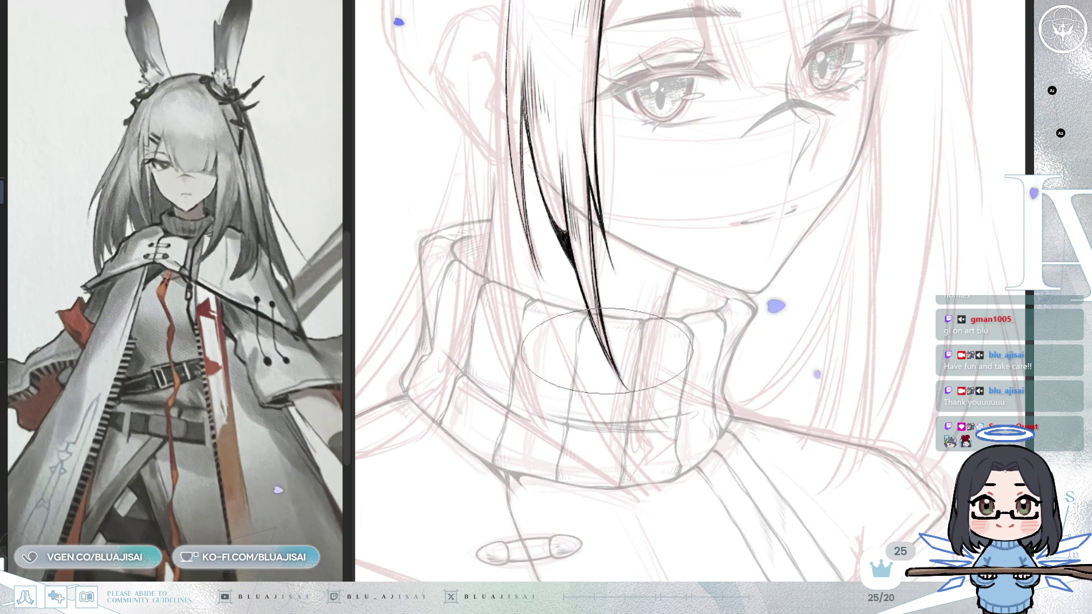
Ink a thin fringe strand and erase the overshoot at the top of the long hair stroke
scroll(618, 239, up, 5)
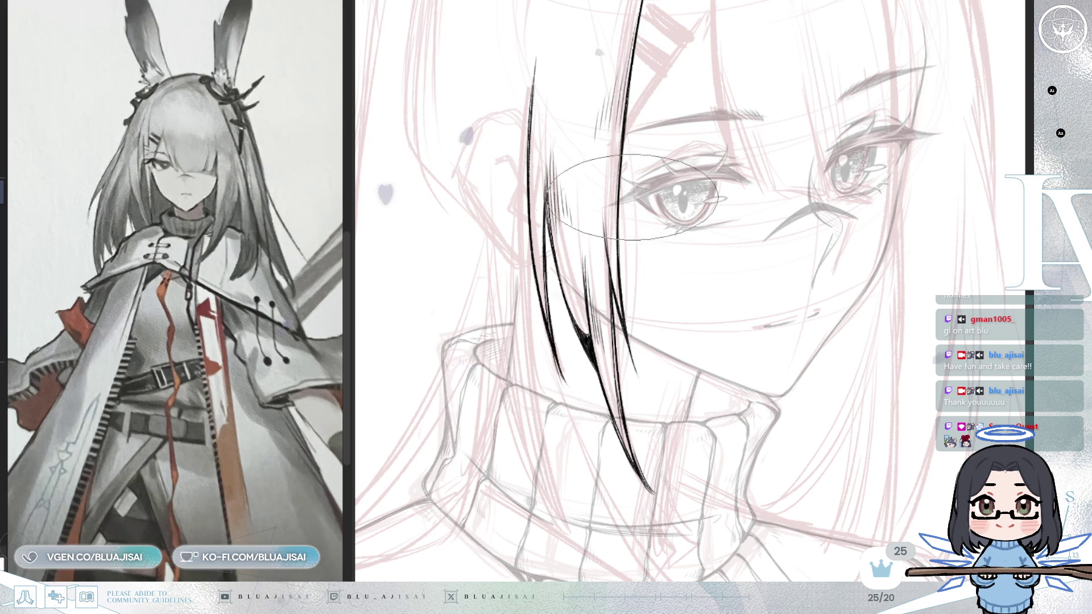
scroll(660, 219, up, 1)
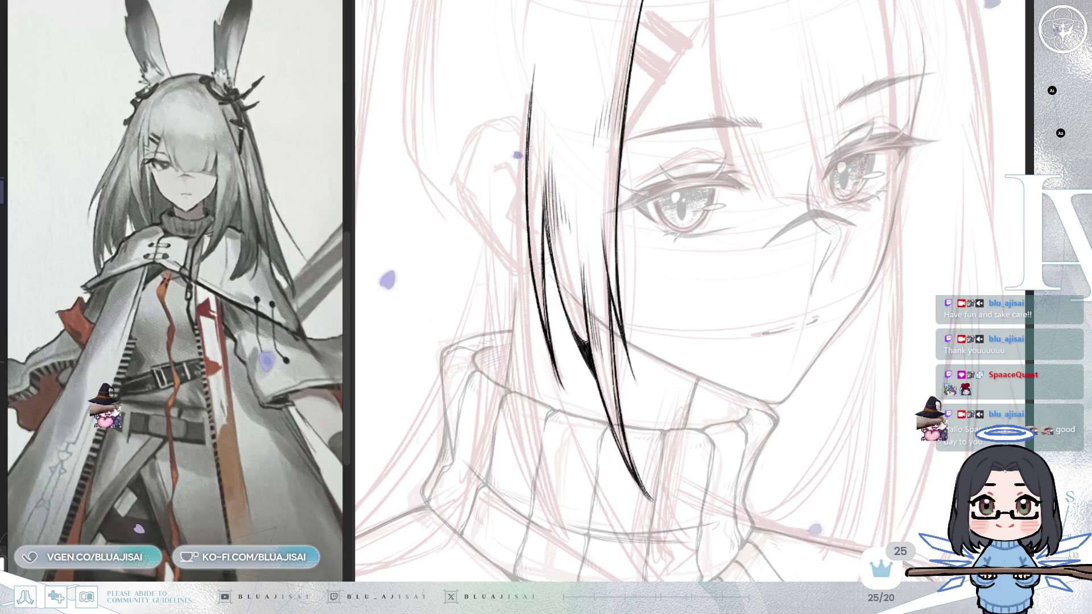
scroll(673, 201, up, 5)
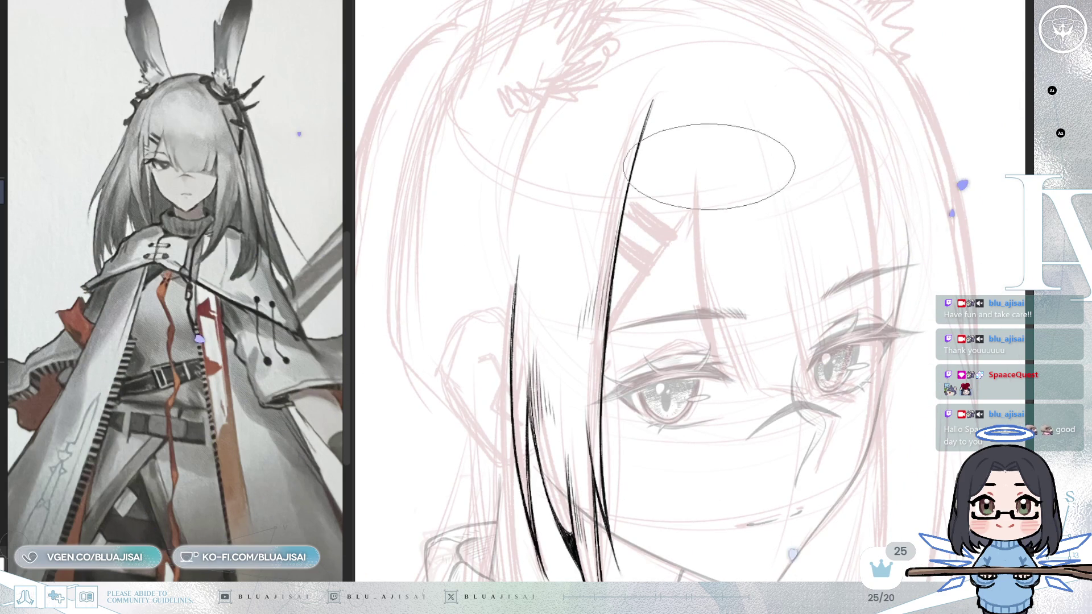
drag(690, 216, 612, 324)
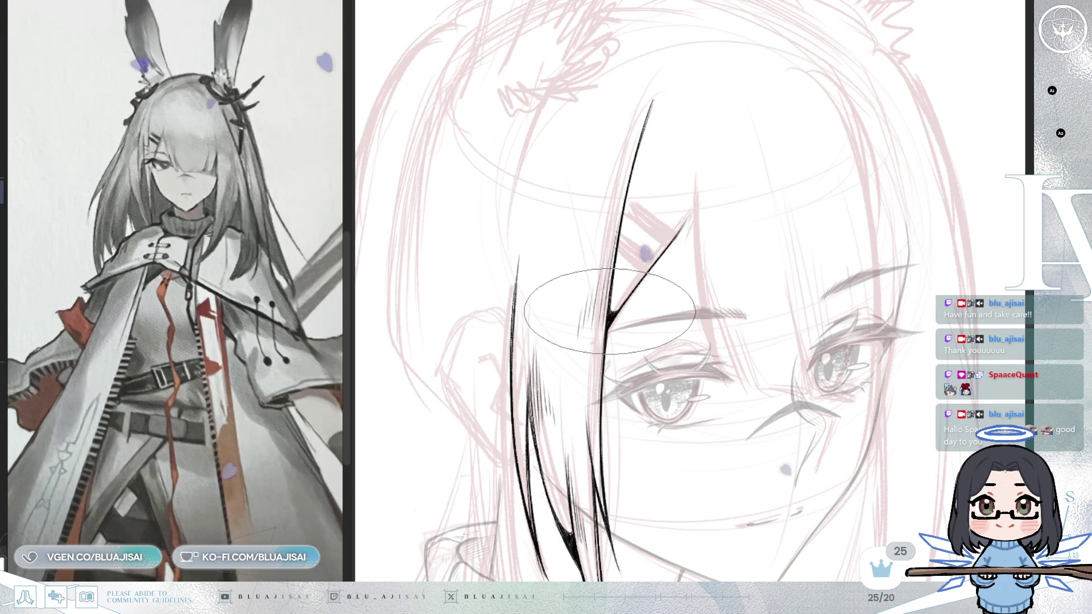
scroll(658, 239, up, 2)
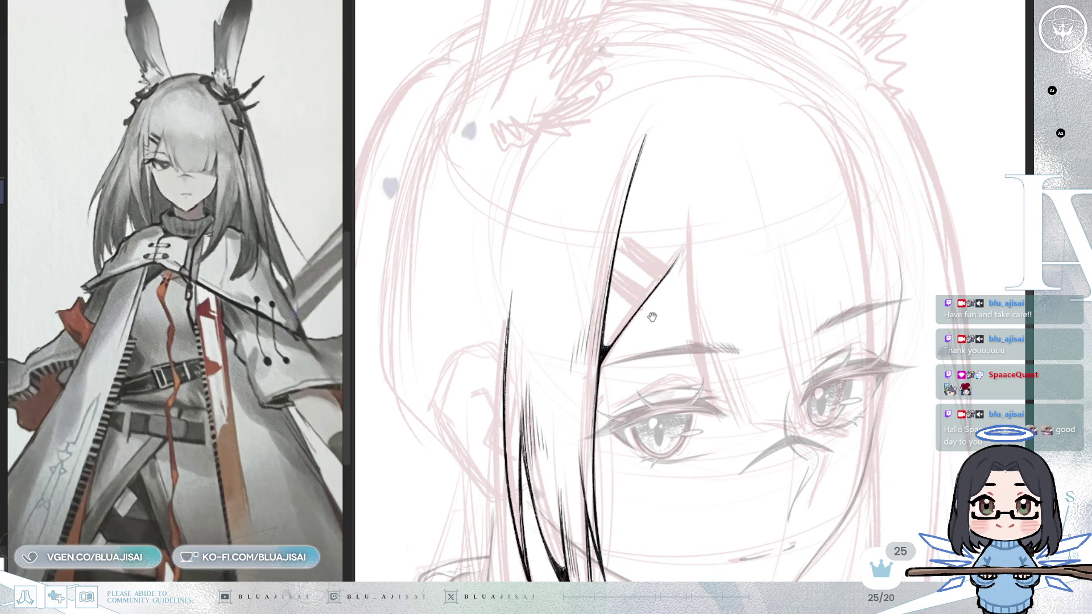
drag(630, 186, 649, 119)
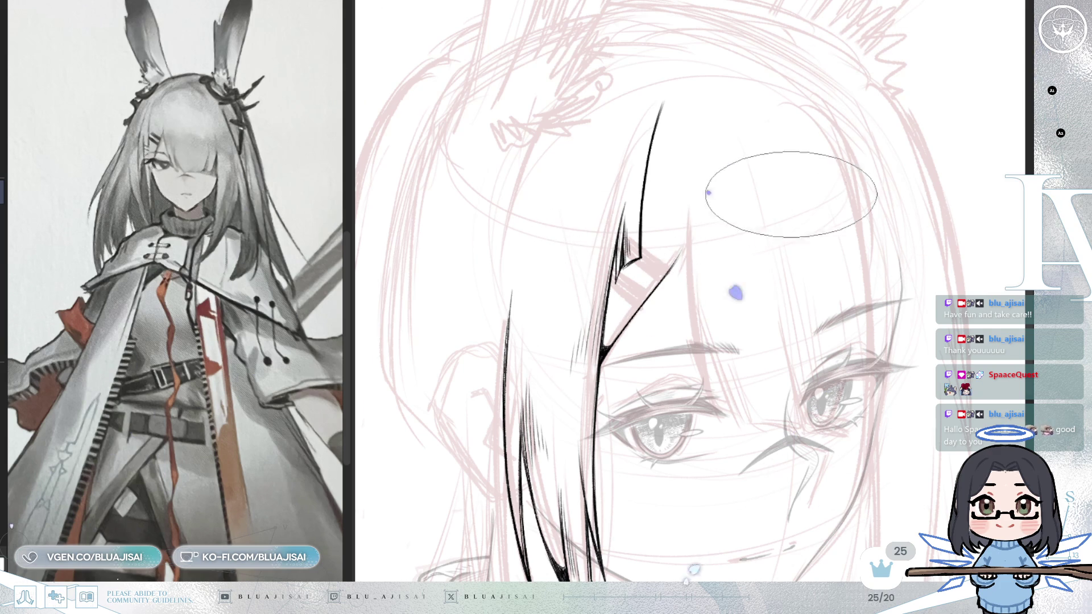
scroll(770, 201, down, 3)
scroll(719, 164, up, 3)
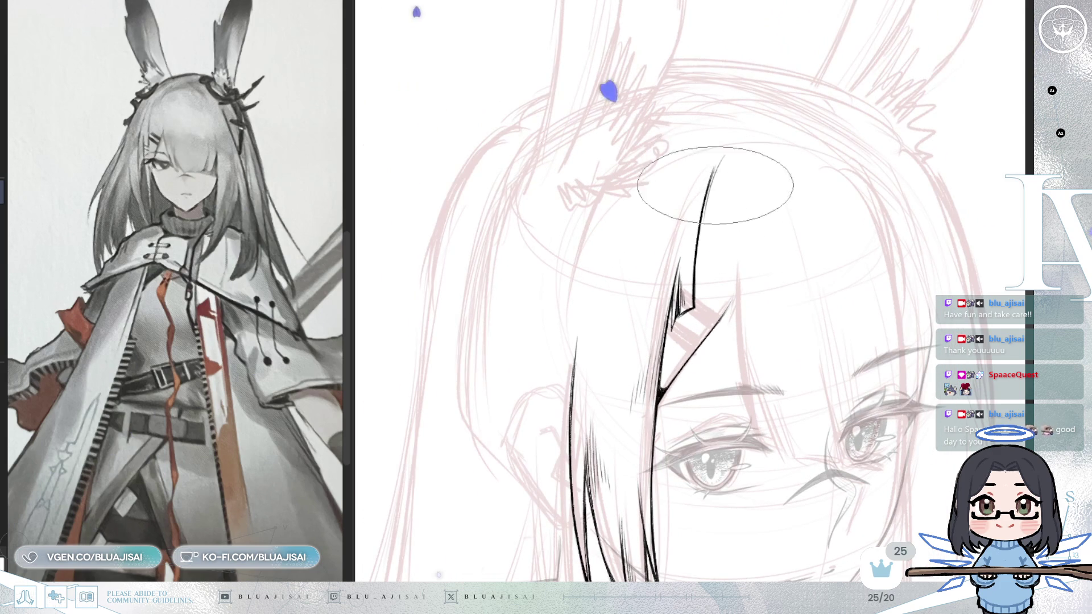
scroll(698, 154, down, 2)
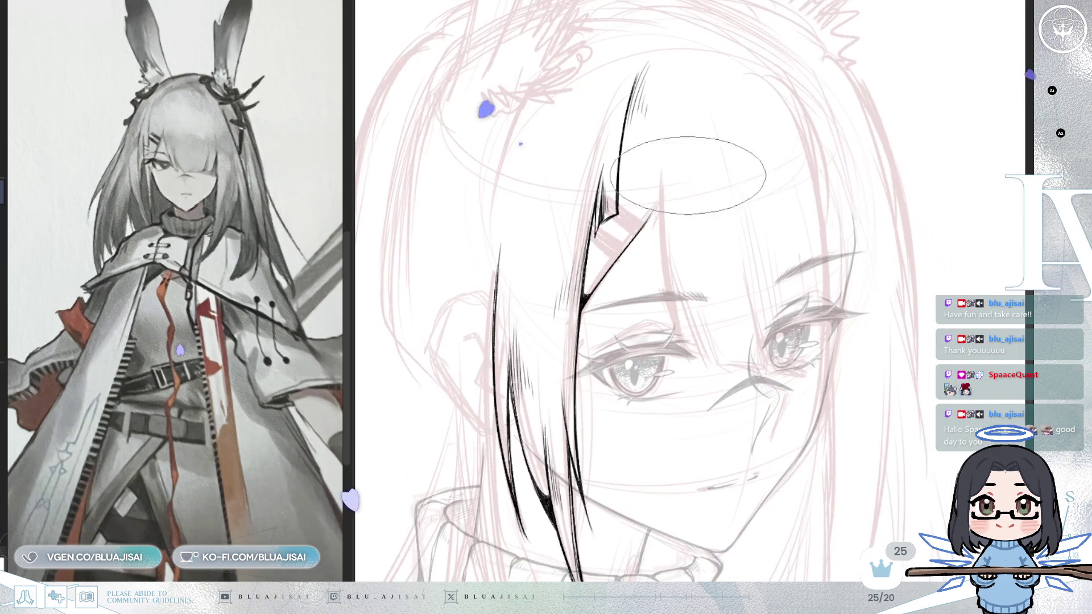
scroll(707, 165, up, 2)
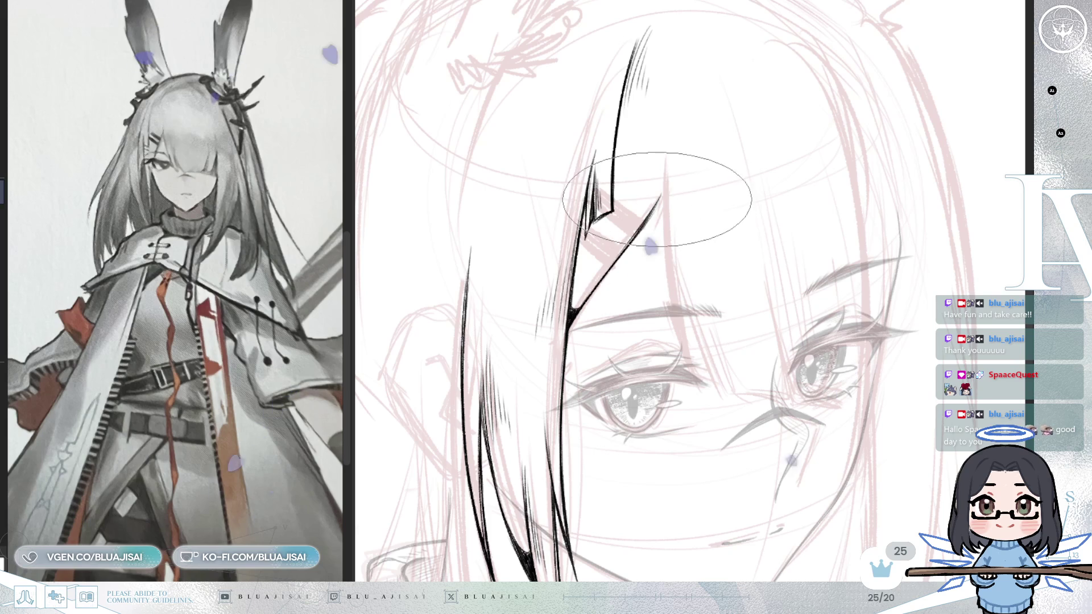
scroll(654, 170, down, 2)
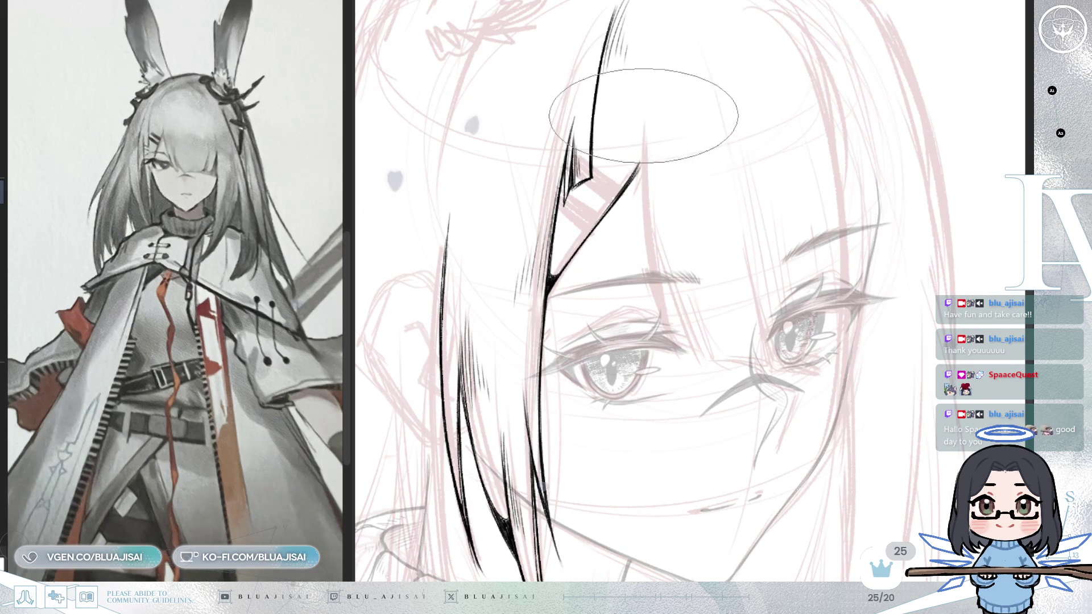
Ink thin strands down the fringe, across both eyes and over the right eyebrow
mouse_move(643, 104)
mouse_down()
mouse_move(651, 274)
mouse_move(669, 350)
mouse_up()
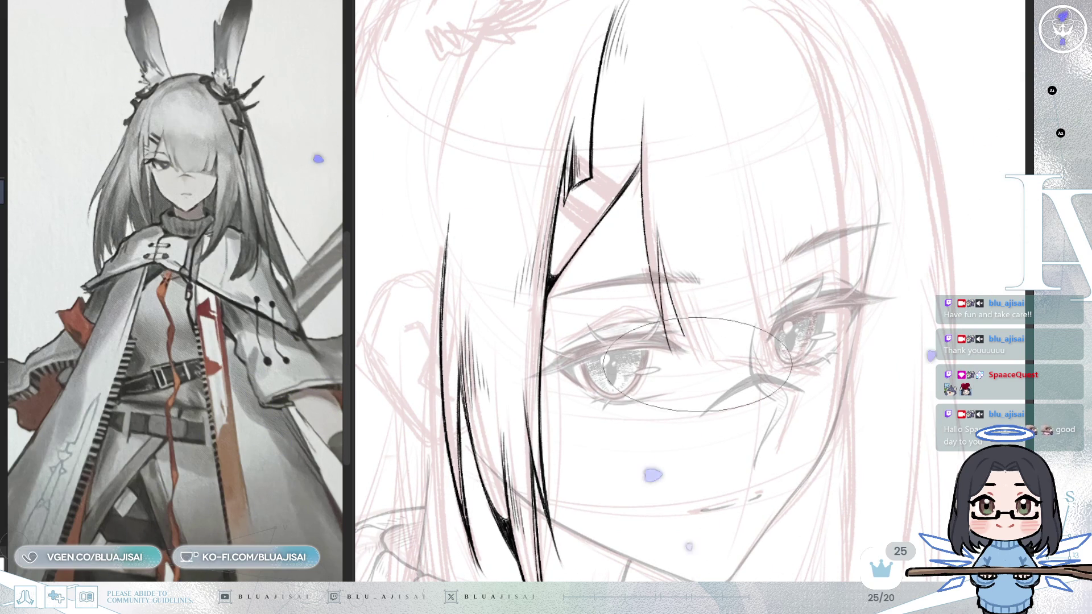
drag(663, 284, 677, 367)
mouse_move(686, 287)
mouse_down()
mouse_move(710, 369)
mouse_move(750, 376)
mouse_up()
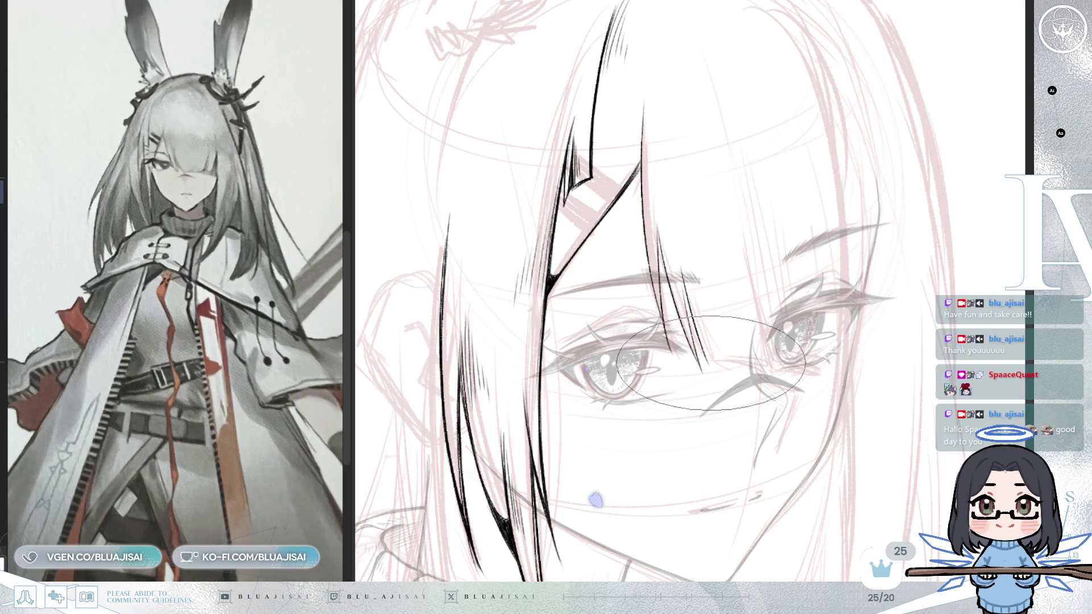
drag(746, 261, 758, 369)
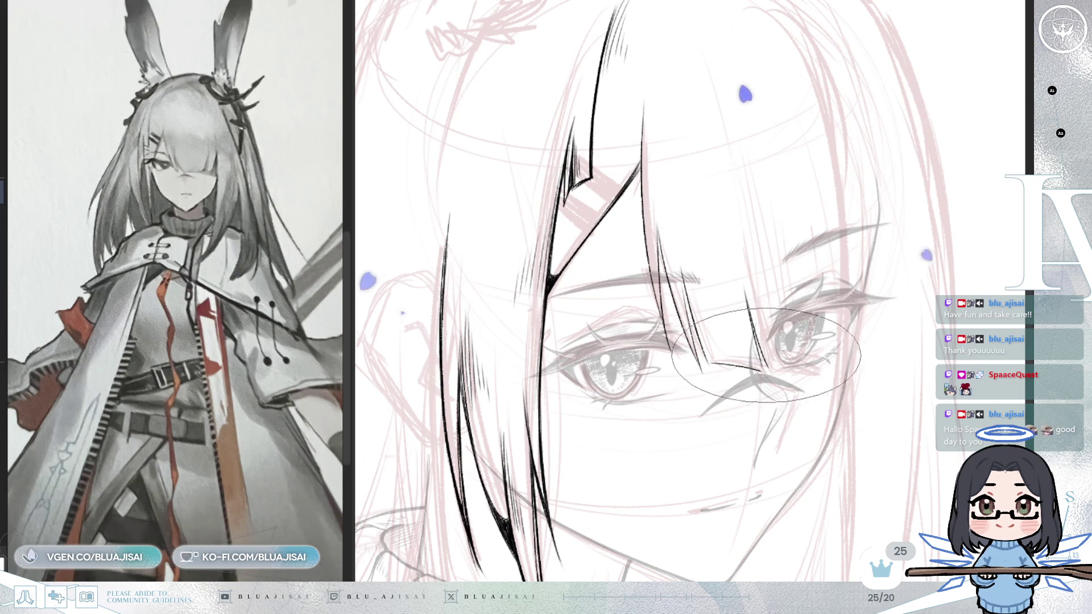
drag(830, 368, 826, 329)
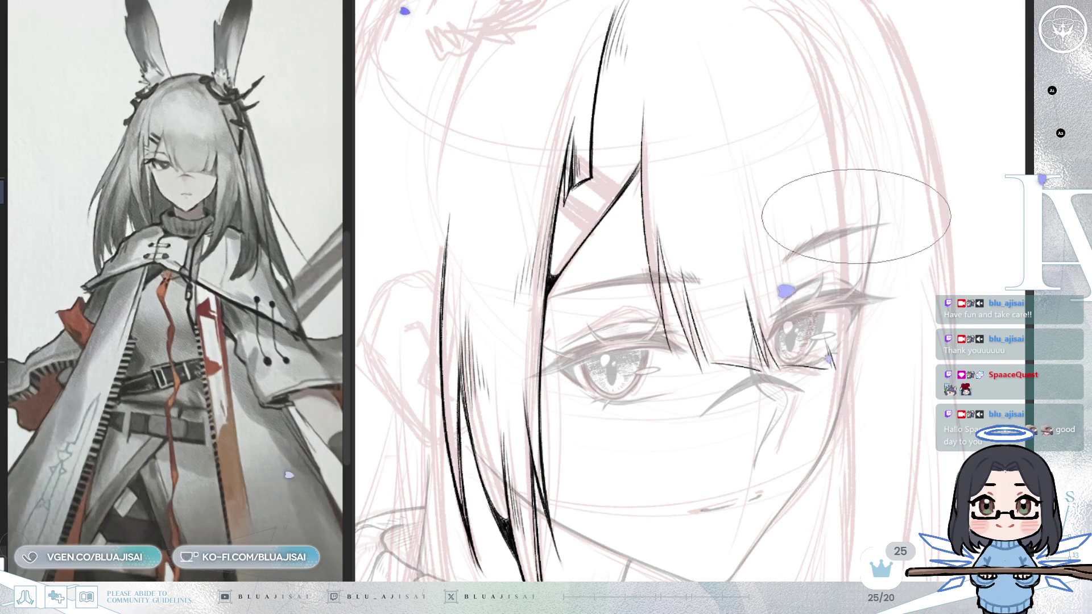
drag(847, 295, 847, 196)
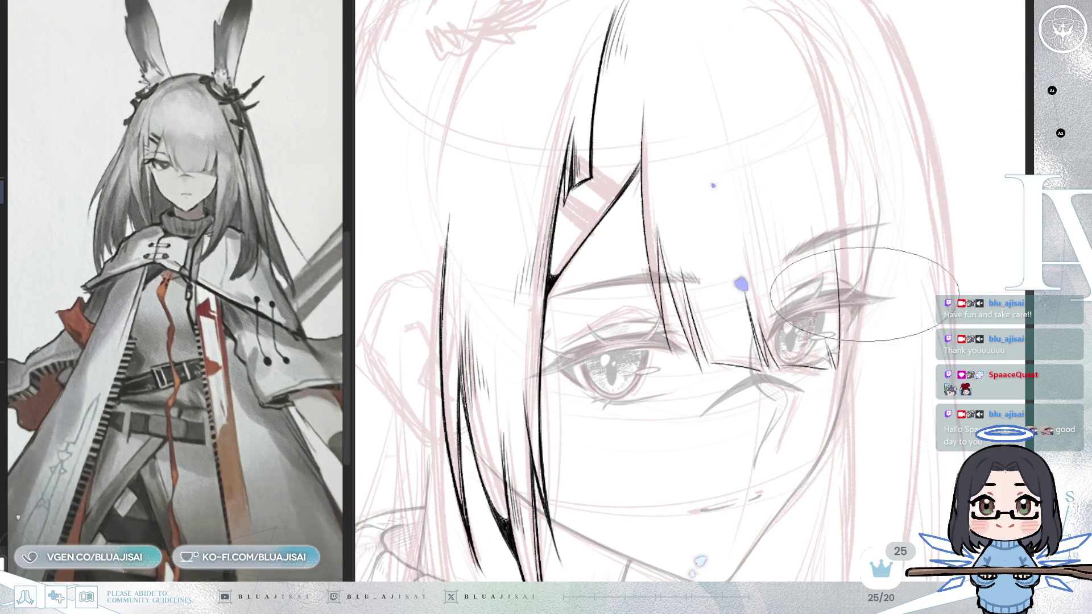
Add small hatching at the hairline and dark strands over the right brow
key(h)
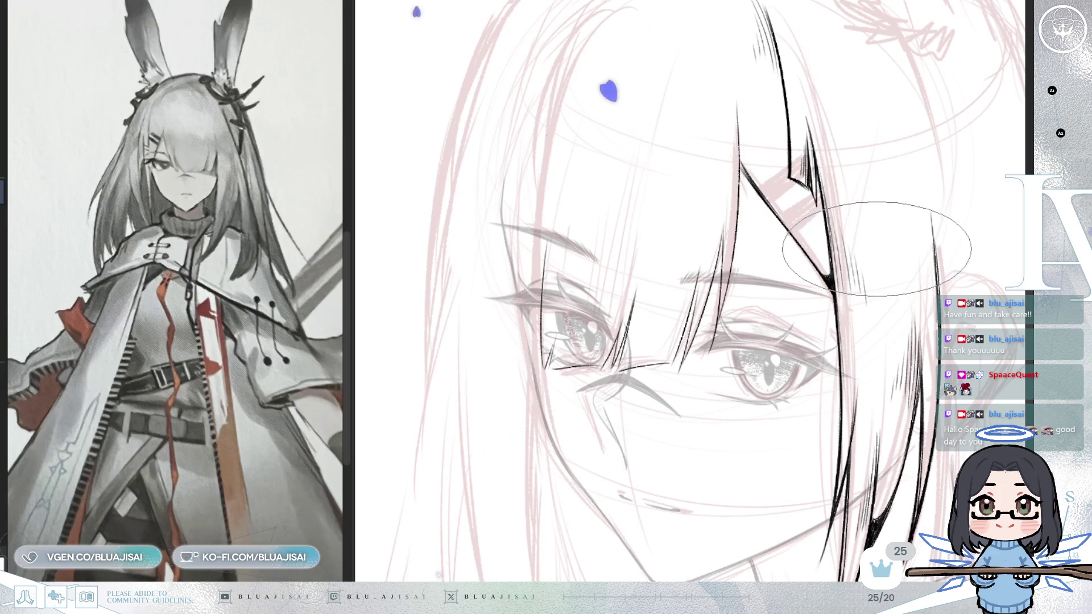
key(h)
drag(832, 282, 822, 385)
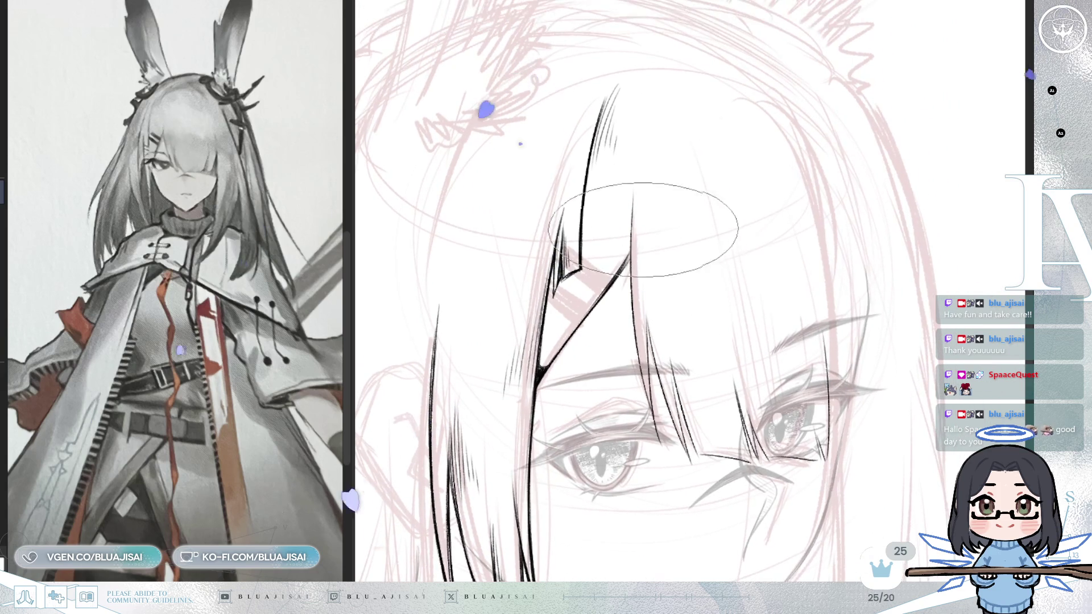
mouse_move(632, 181)
mouse_down()
mouse_move(636, 256)
mouse_move(656, 283)
mouse_up()
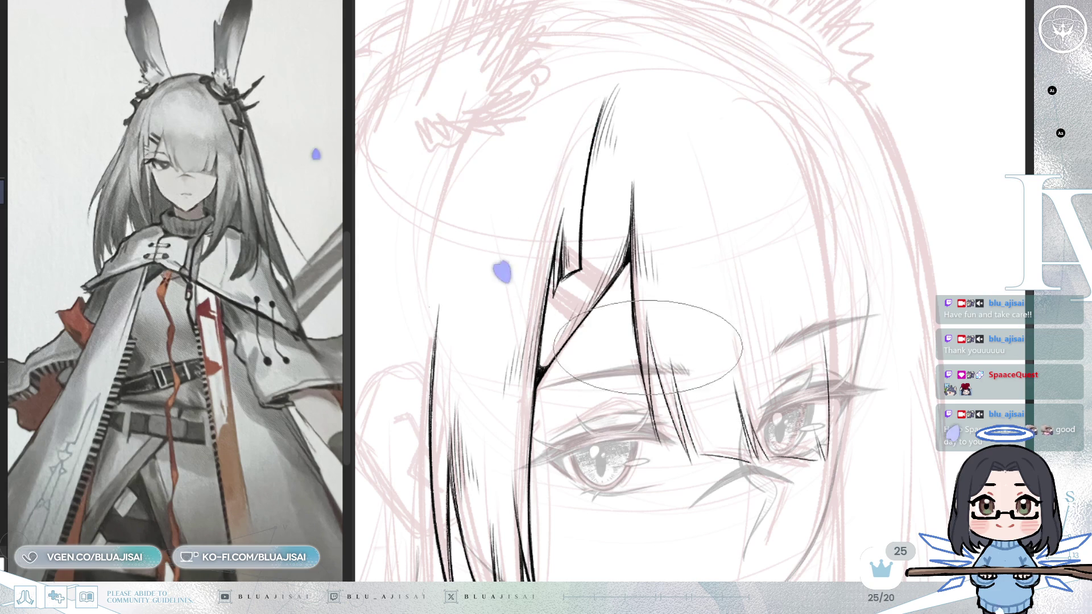
drag(647, 326, 613, 189)
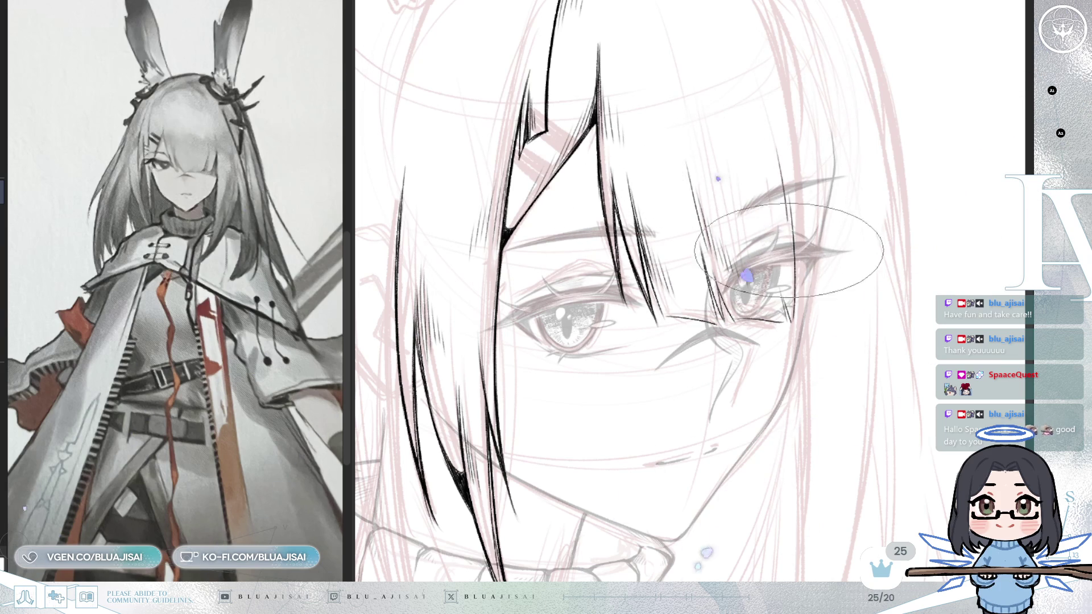
drag(781, 132, 788, 193)
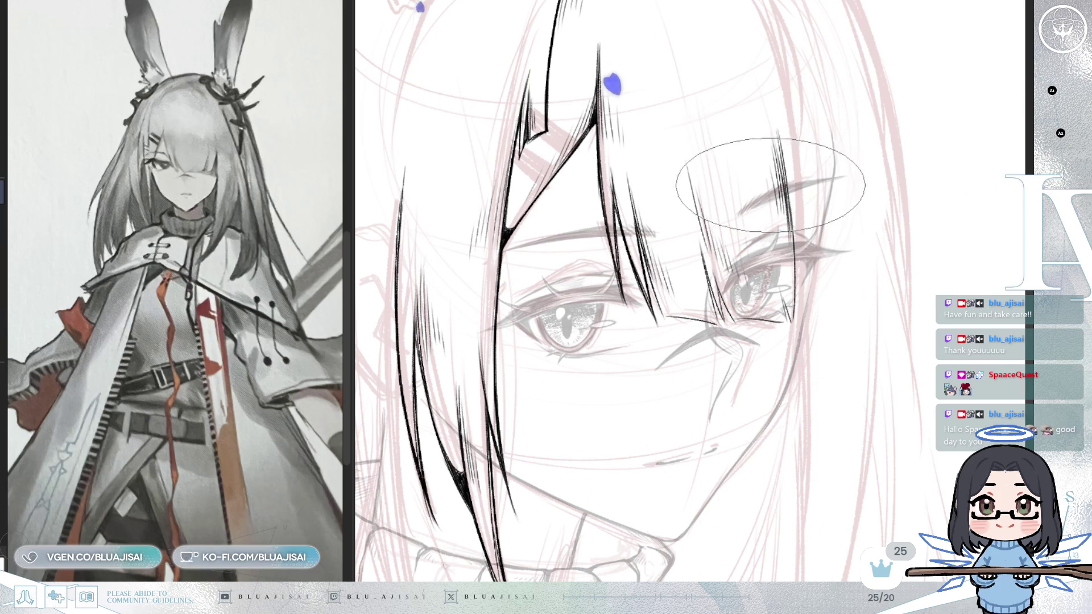
key(m)
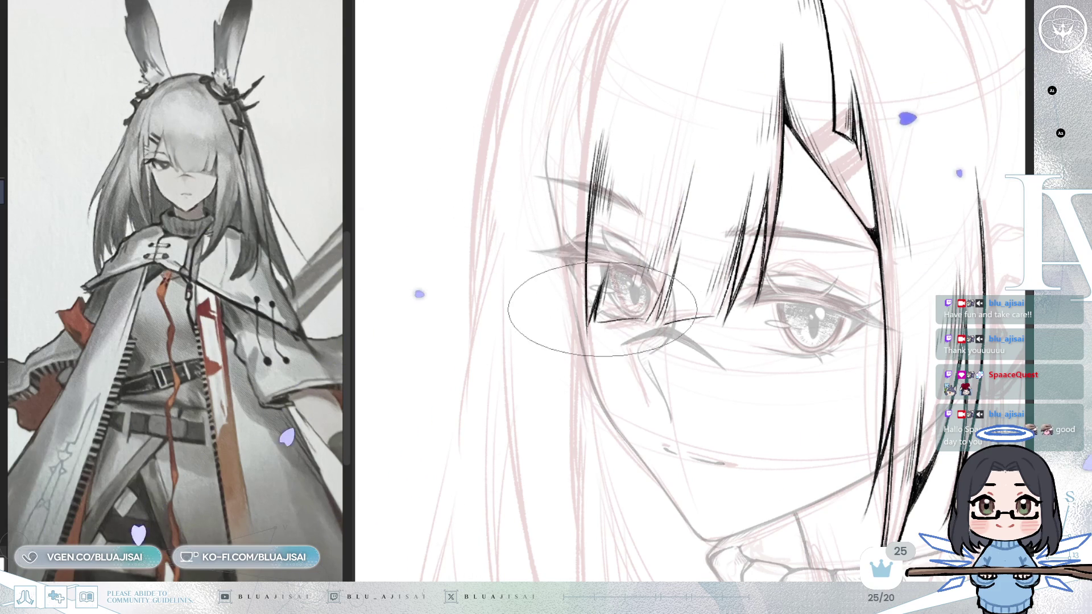
Rotate the canvas counter-clockwise and zoom out to show the head, ears and glasses
key(4)
key(4)
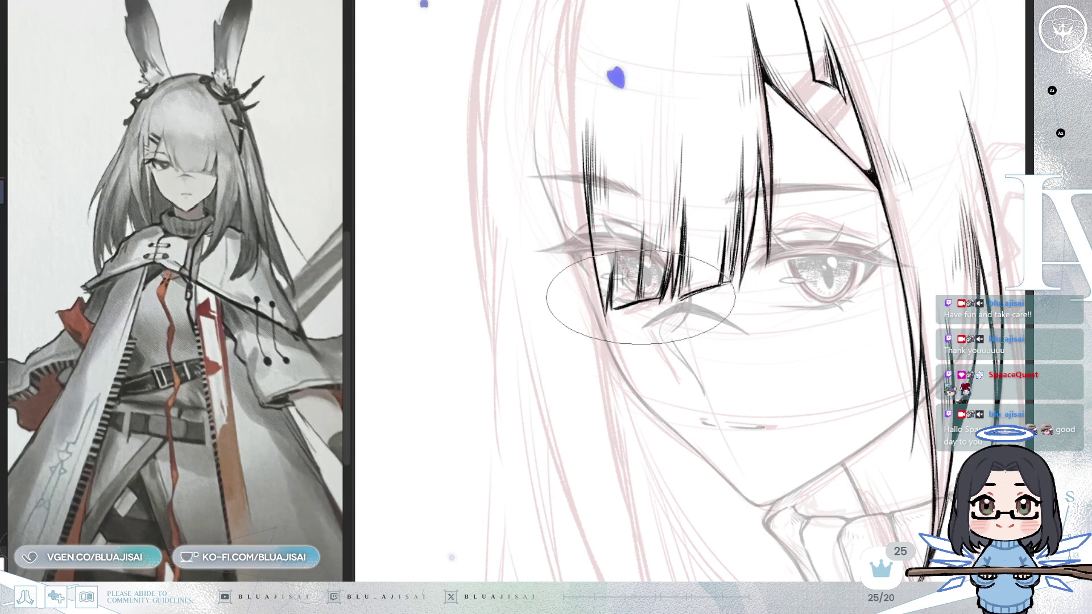
mouse_move(613, 310)
mouse_down()
mouse_move(880, 254)
mouse_move(857, 276)
mouse_up()
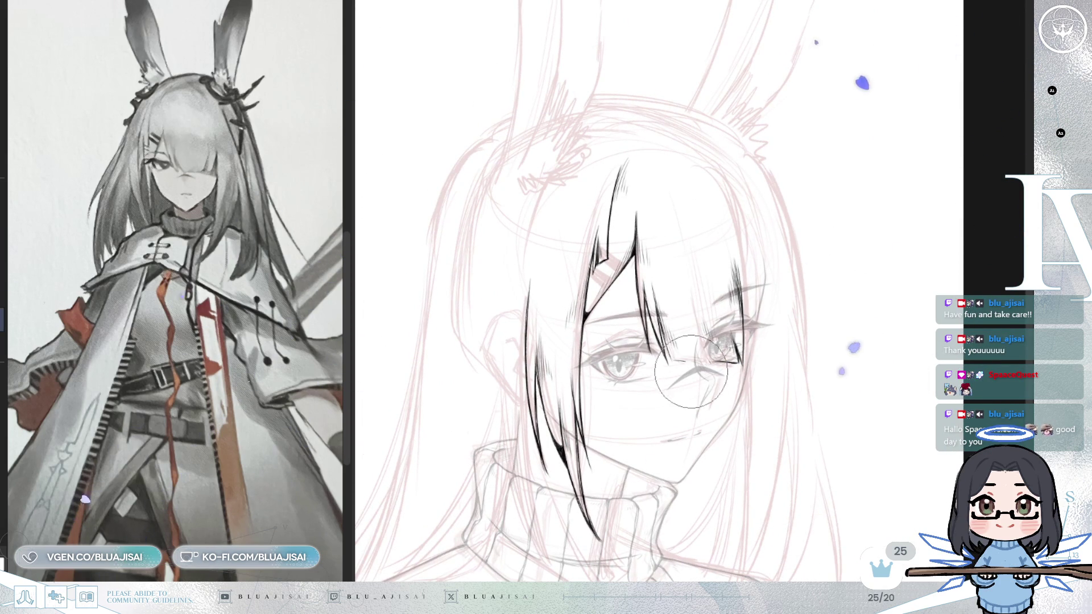
Ink and refine a thin hair strand above the right eye, extending it higher
scroll(748, 391, up, 3)
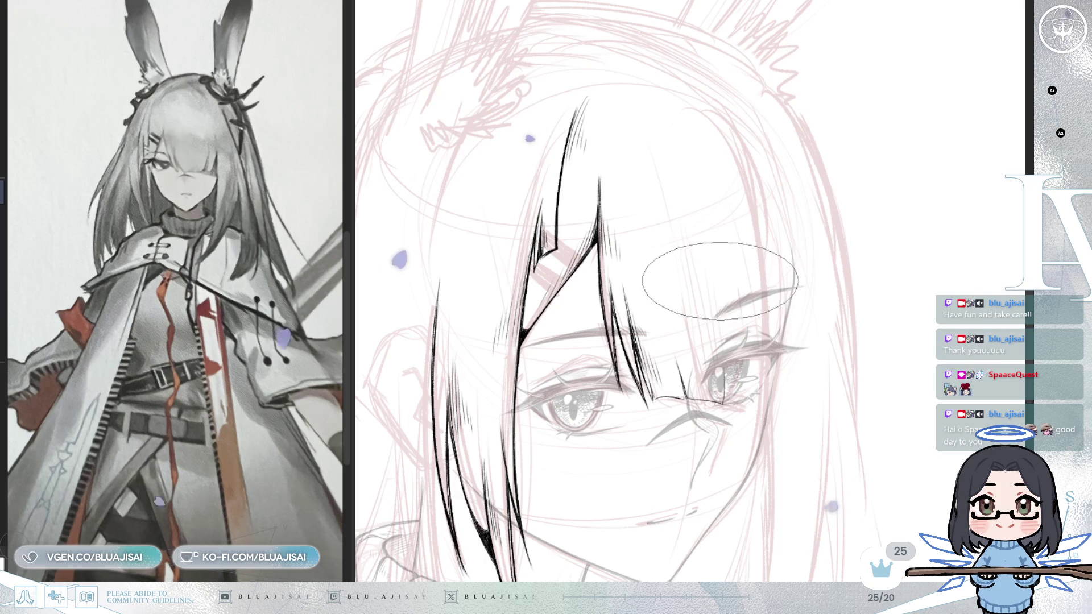
drag(727, 398, 725, 301)
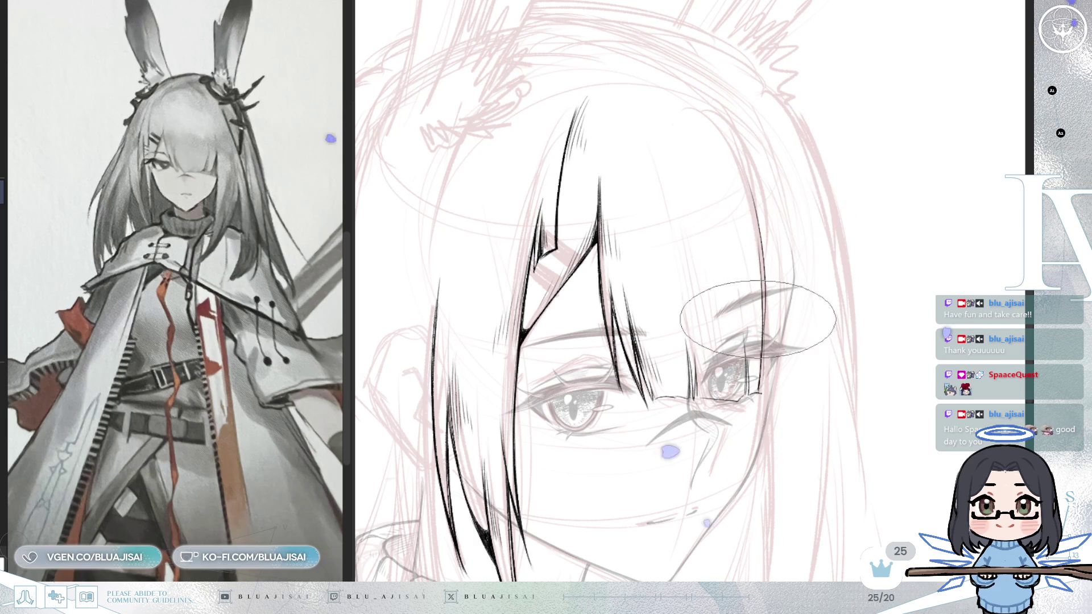
drag(742, 145, 763, 267)
drag(743, 177, 751, 304)
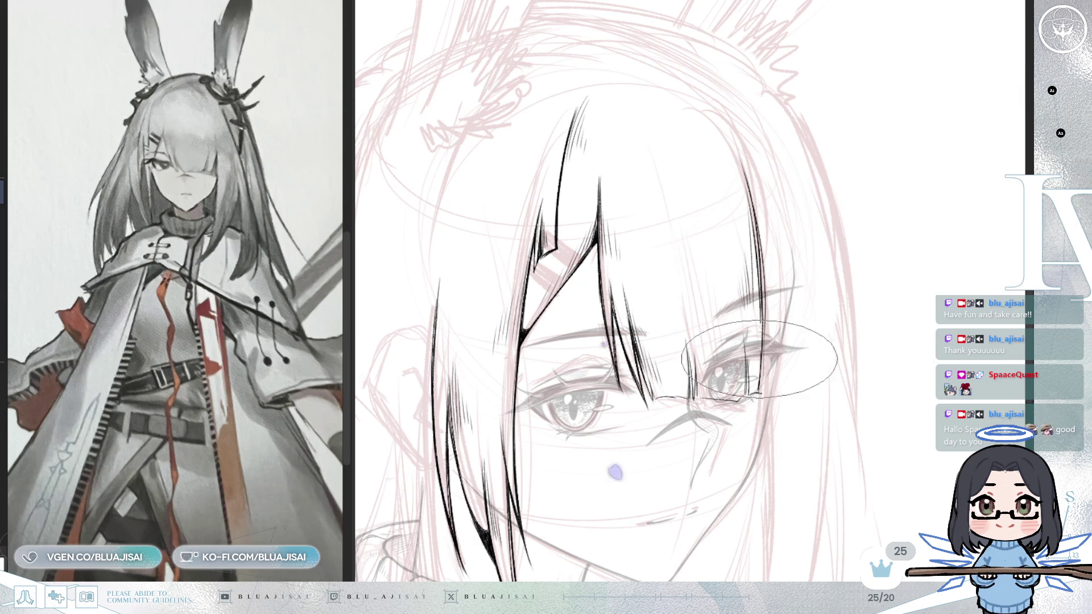
scroll(740, 268, down, 2)
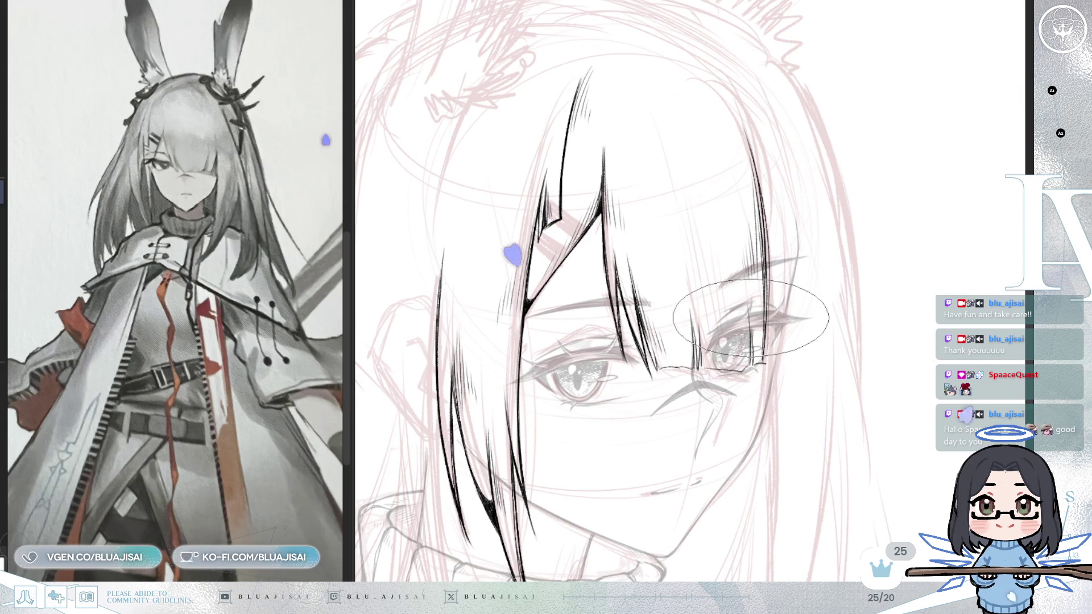
Add hatching strands to the bangs, with the canvas mirrored and repositioned around the face
key(h)
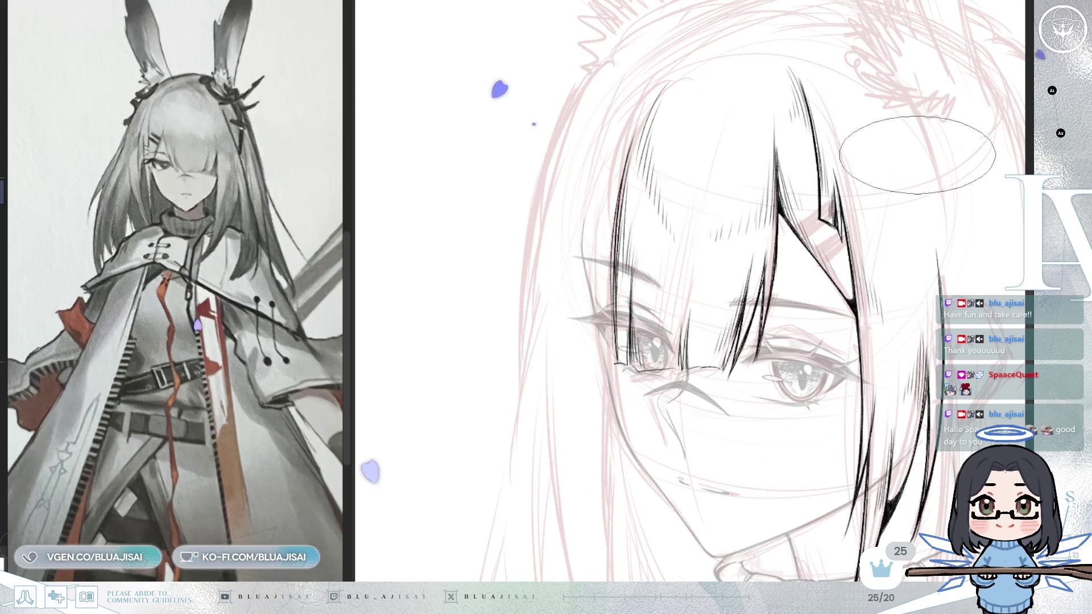
mouse_move(865, 126)
mouse_down()
mouse_move(891, 196)
mouse_move(933, 250)
mouse_move(821, 373)
mouse_up()
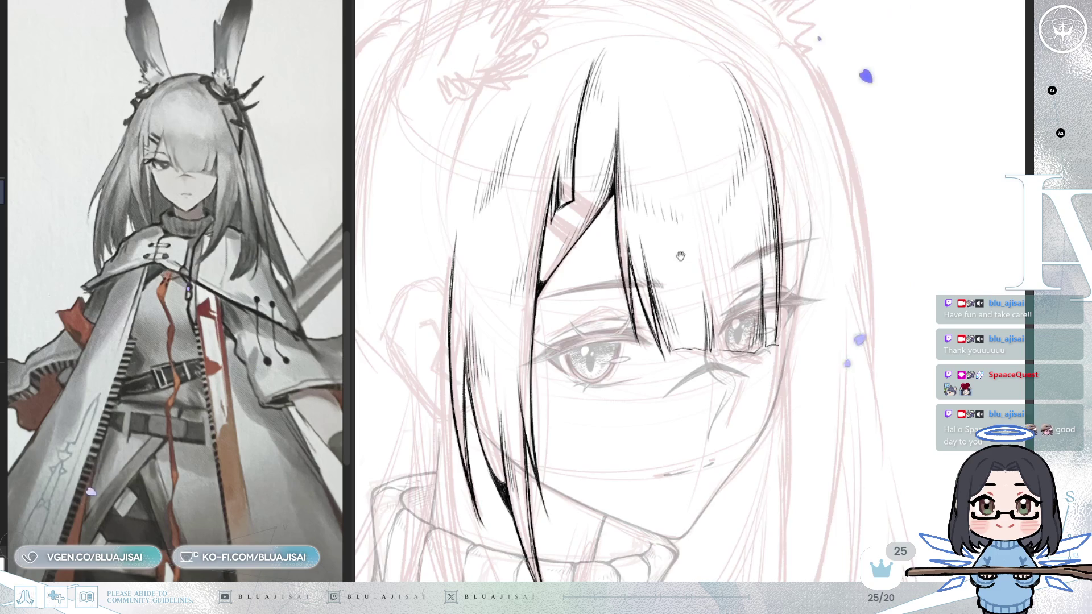
drag(679, 245, 667, 175)
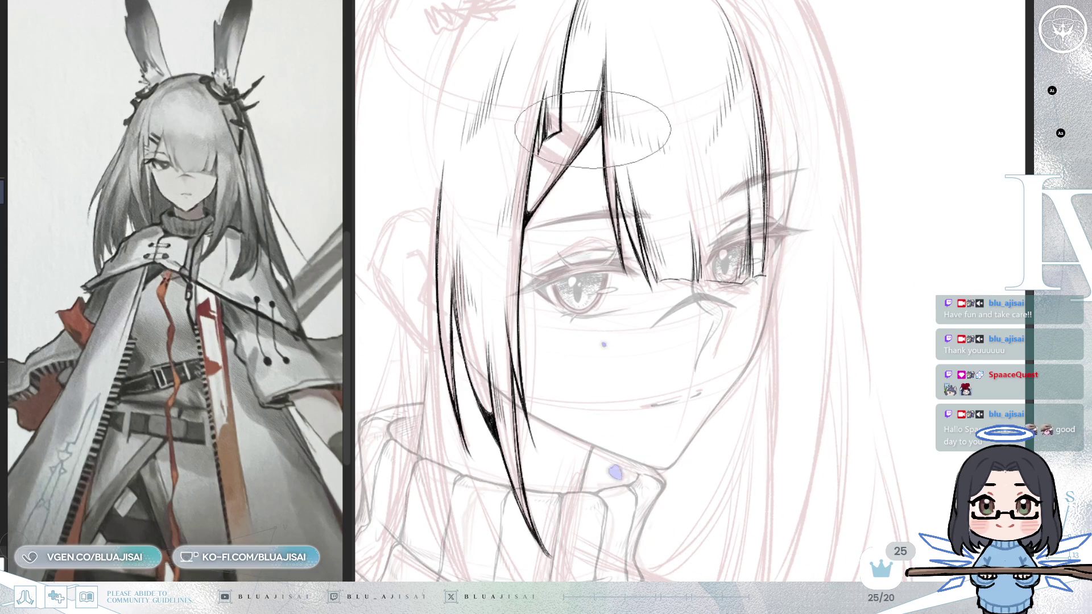
drag(773, 199, 728, 254)
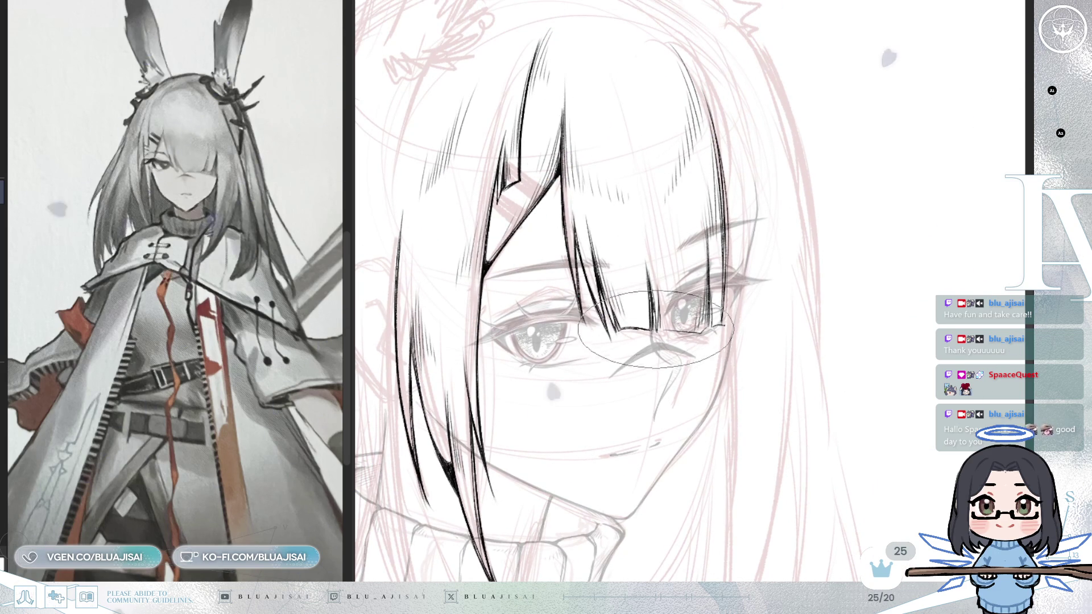
drag(659, 317, 670, 327)
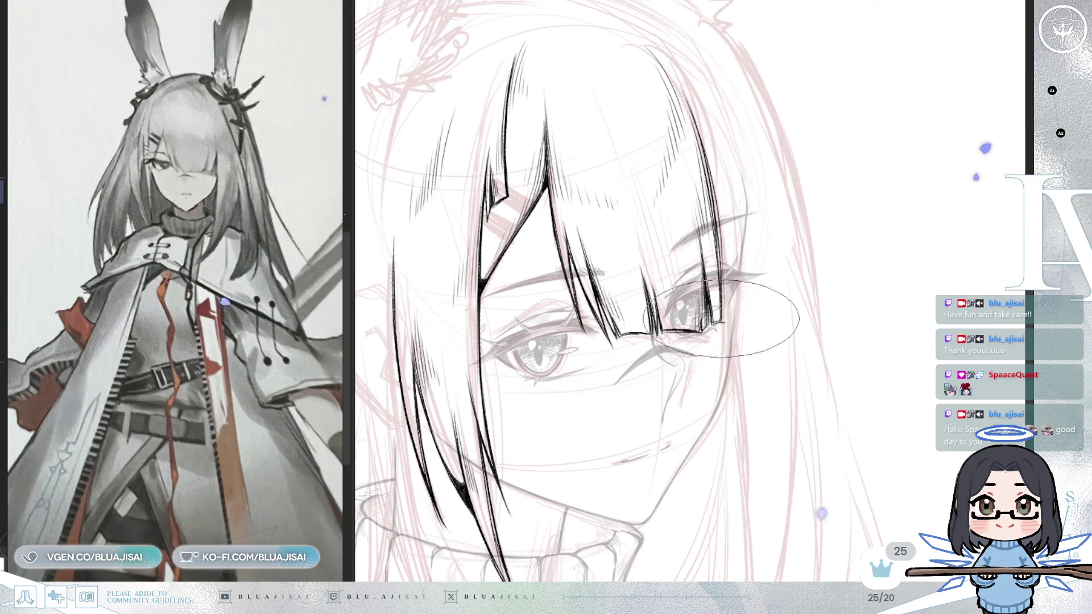
drag(788, 230, 642, 271)
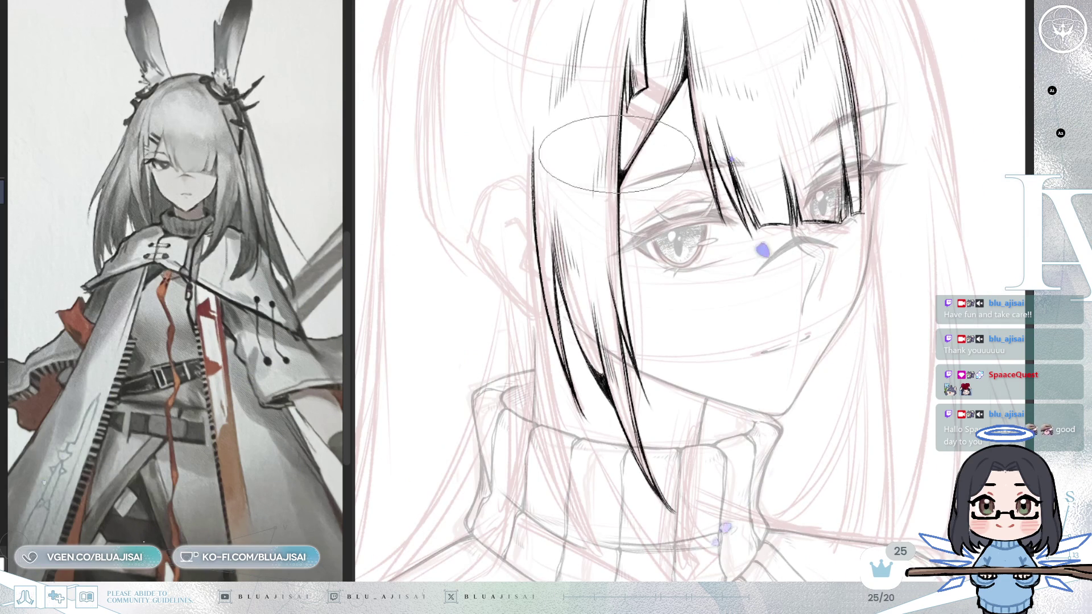
scroll(626, 268, down, 3)
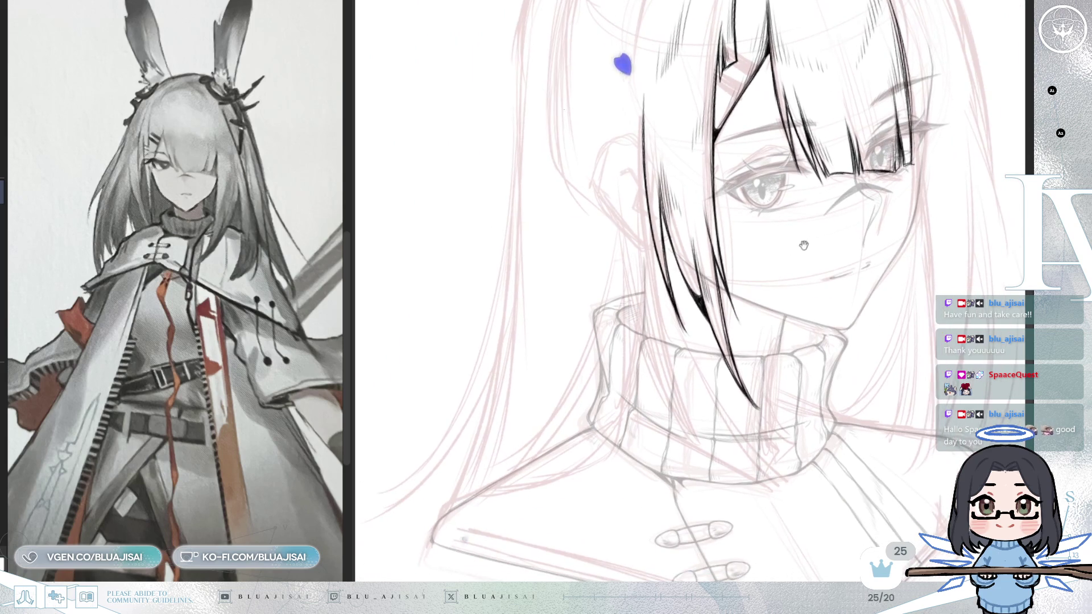
Bring the bunny ears into view and ink the left ear's zigzag outer edge upward
mouse_move(802, 232)
mouse_down()
mouse_move(764, 282)
mouse_move(573, 288)
mouse_up()
drag(276, 415, 274, 468)
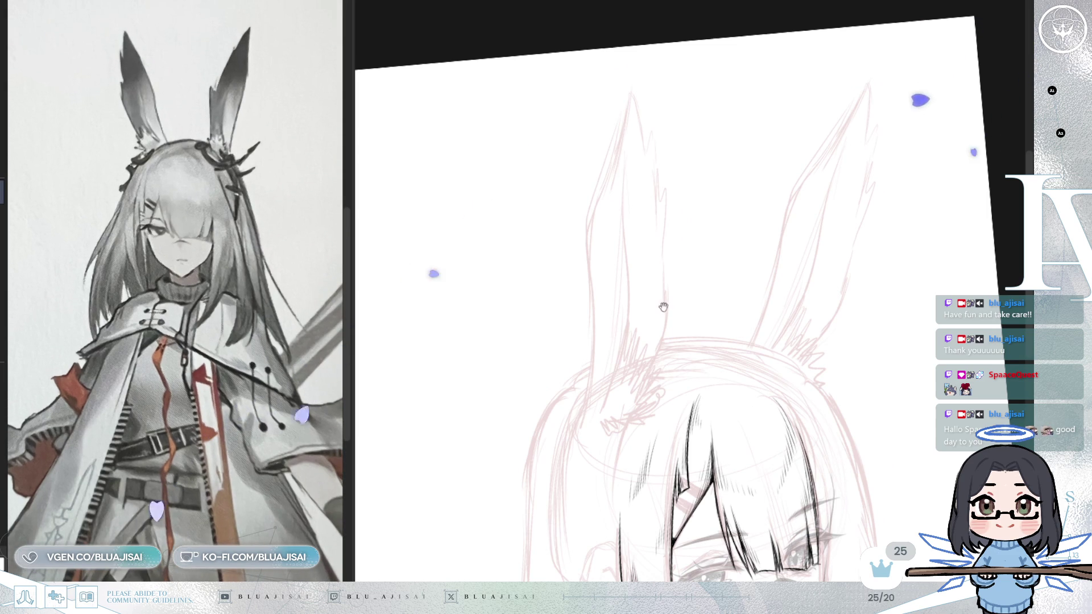
key(ctrl+@)
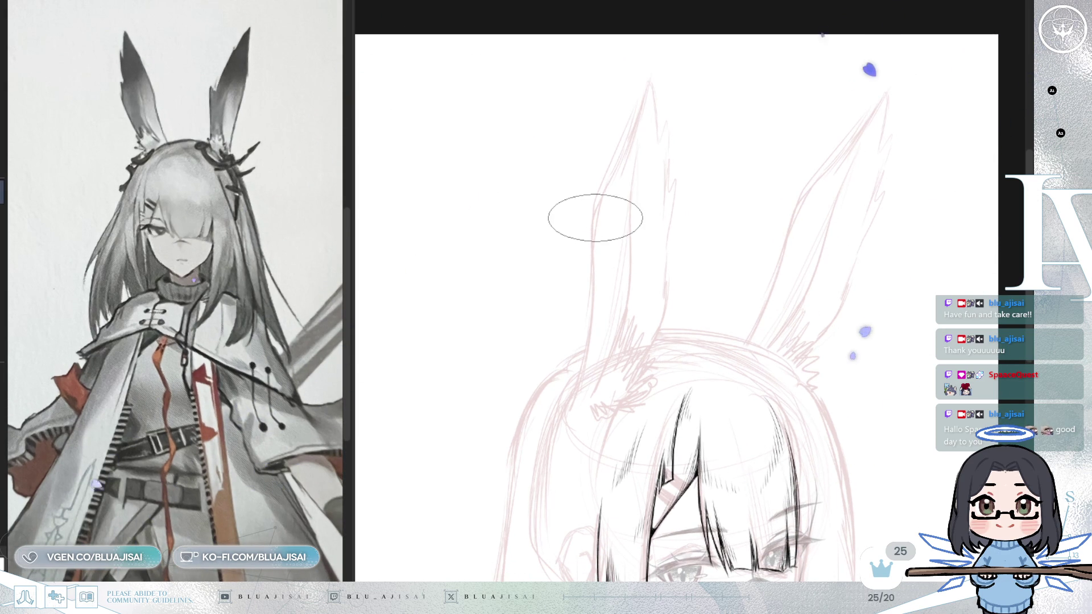
scroll(576, 394, up, 1)
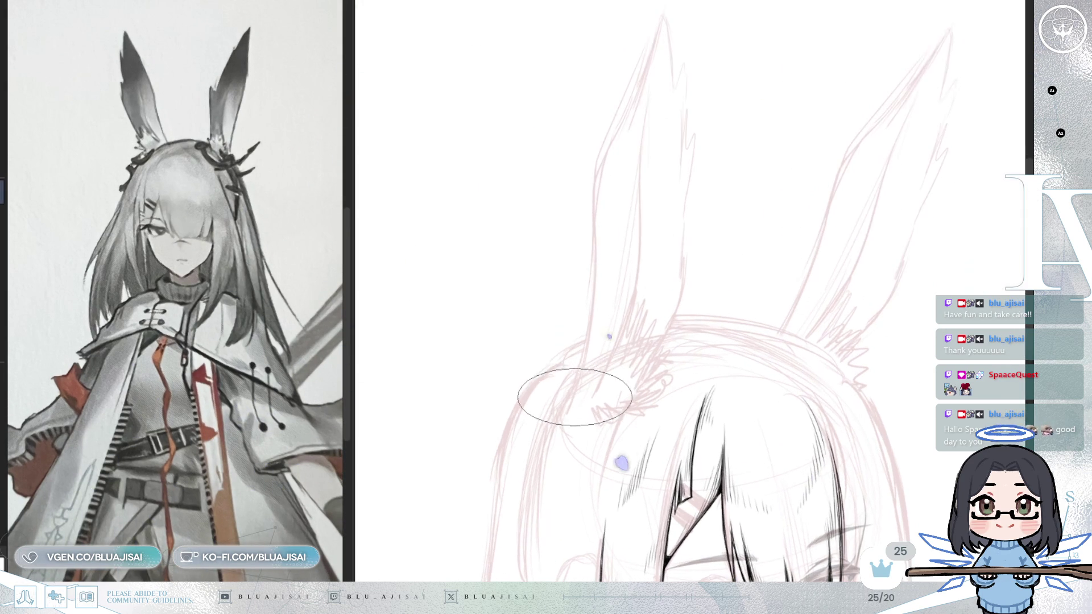
drag(579, 368, 603, 273)
key(asciicircum)
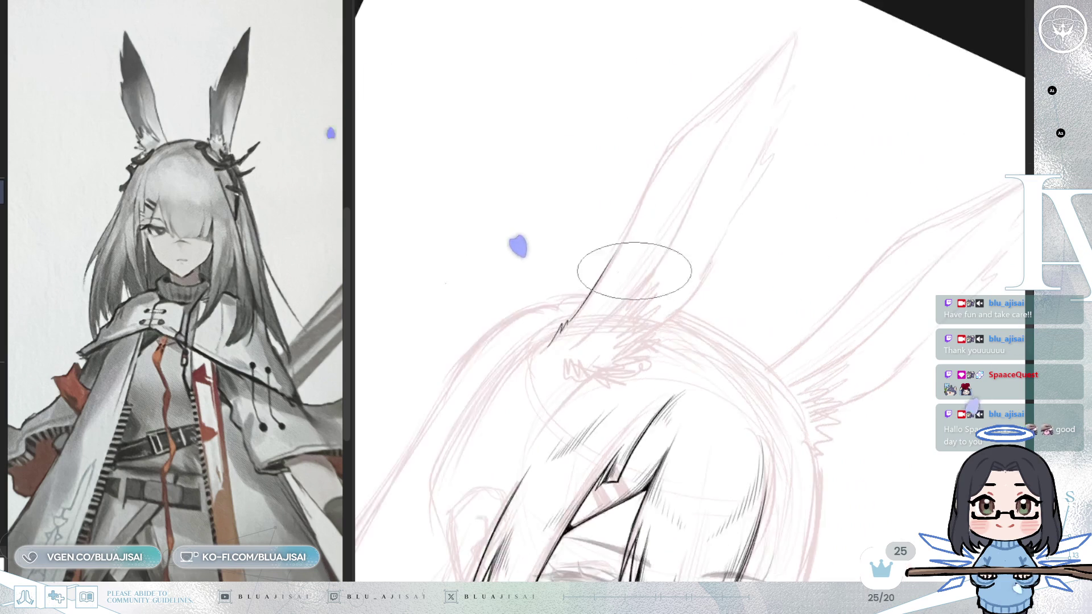
key(asciicircum)
mouse_move(580, 337)
mouse_down()
mouse_move(631, 226)
mouse_move(737, 135)
mouse_move(690, 217)
mouse_move(727, 171)
mouse_move(734, 186)
mouse_up()
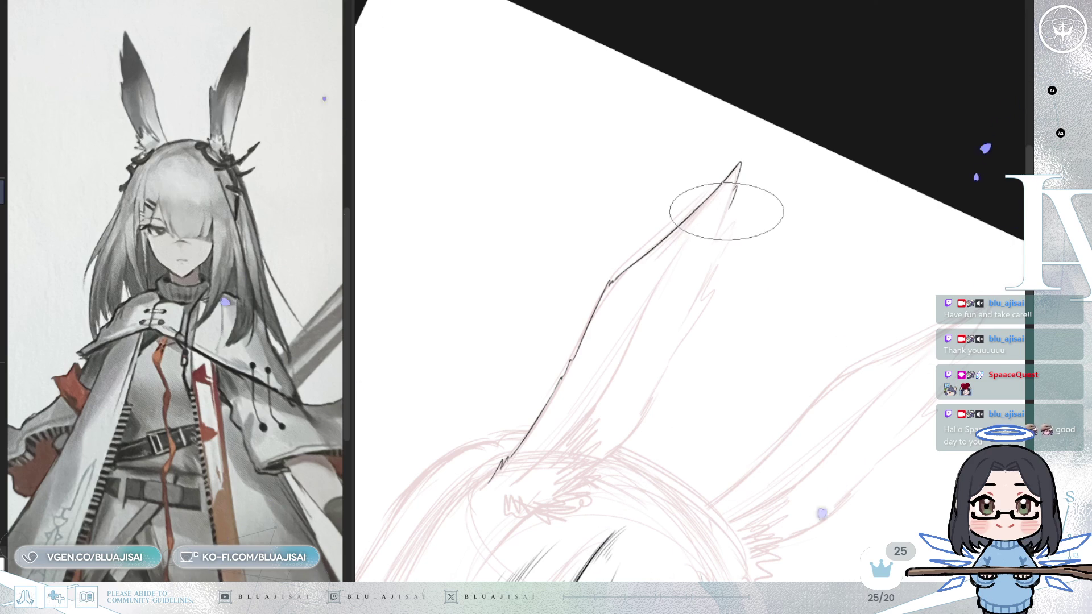
Add jagged fur notches at the ear tip, ink its right edge and hatch the base
key(4)
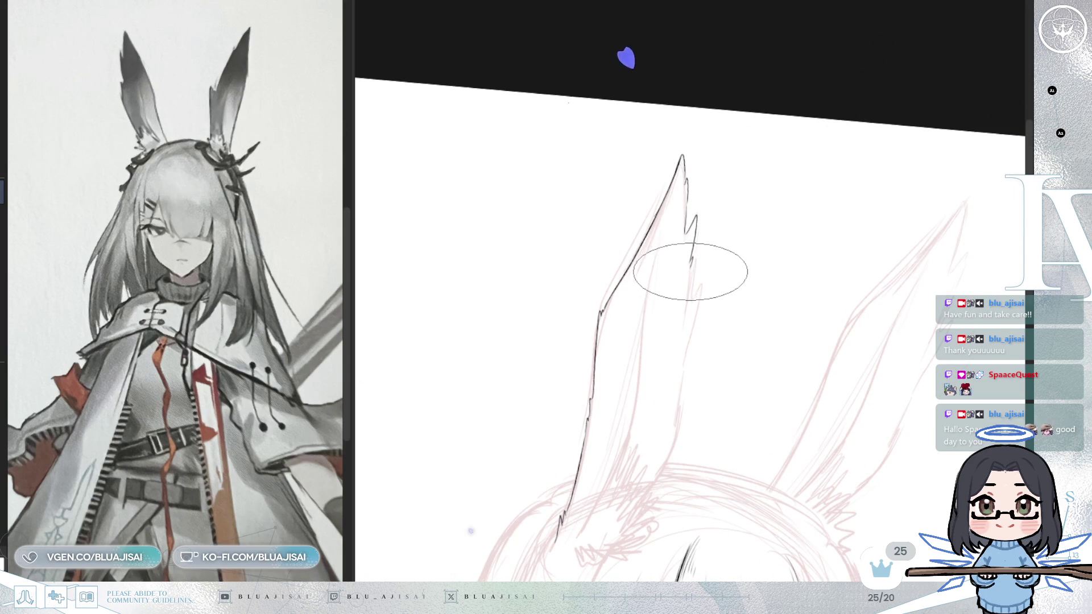
drag(691, 279, 694, 309)
key(5)
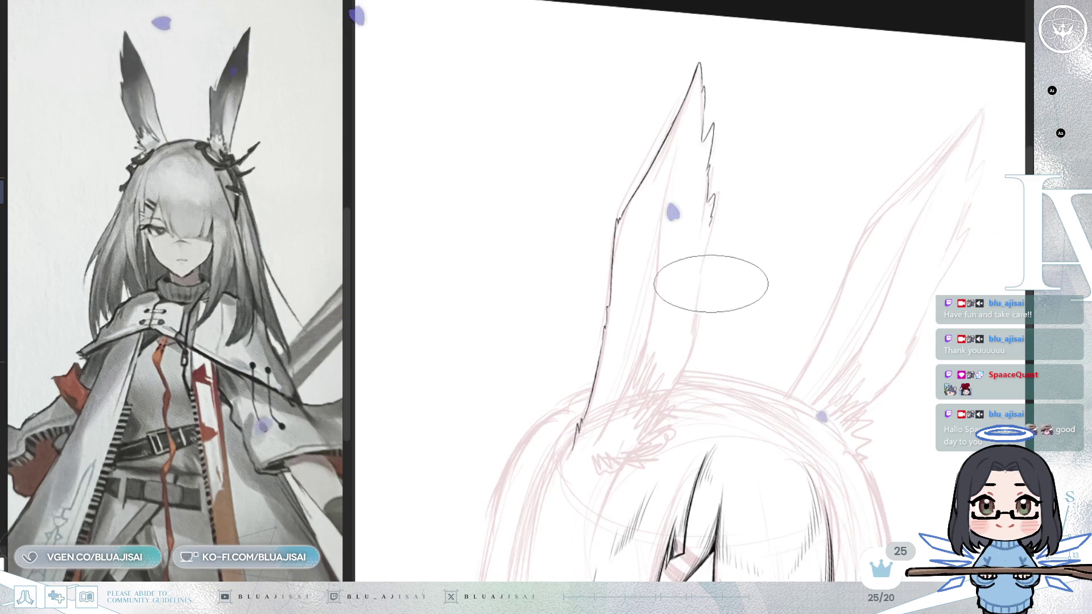
scroll(703, 290, down, 1)
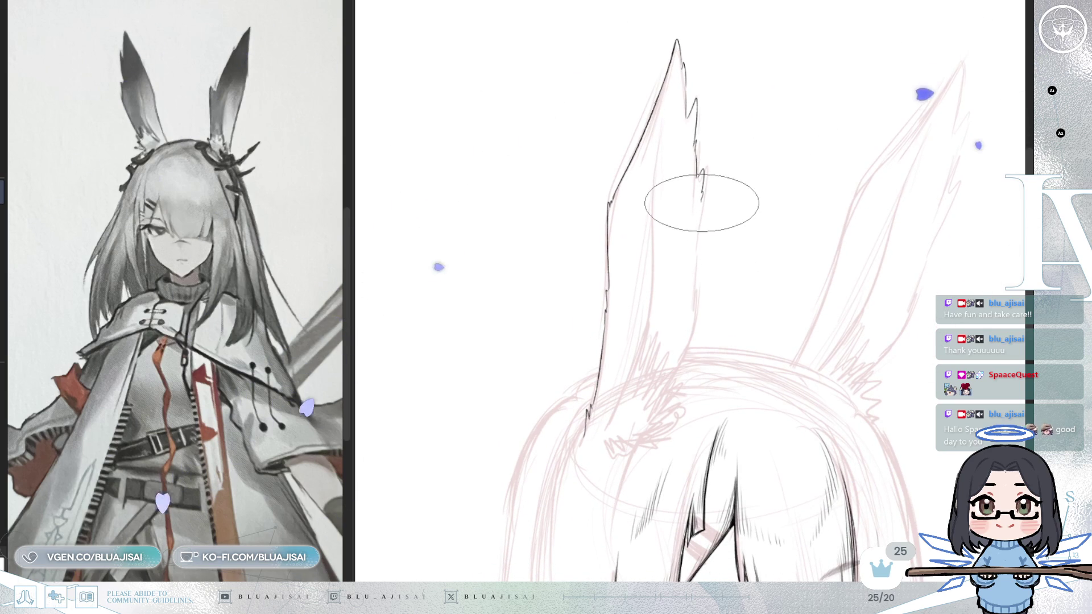
drag(694, 207, 664, 393)
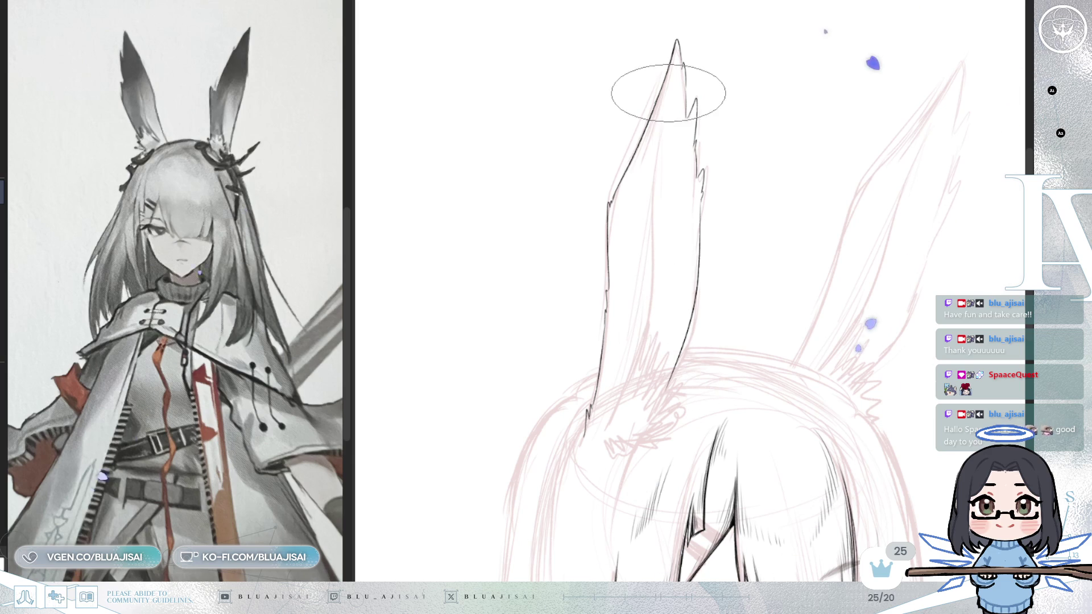
drag(436, 332, 447, 330)
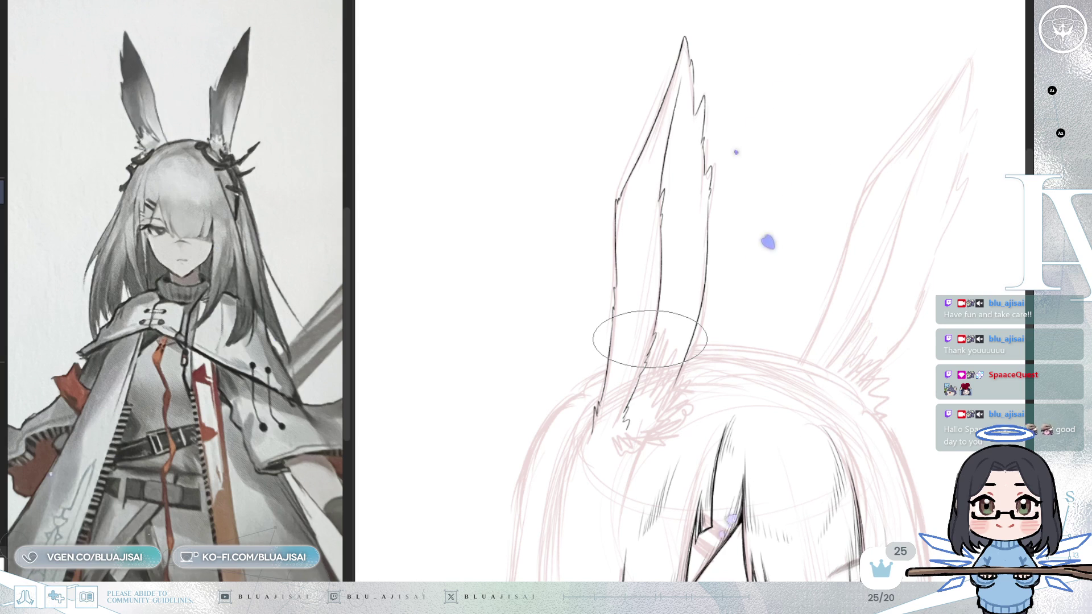
scroll(677, 305, down, 2)
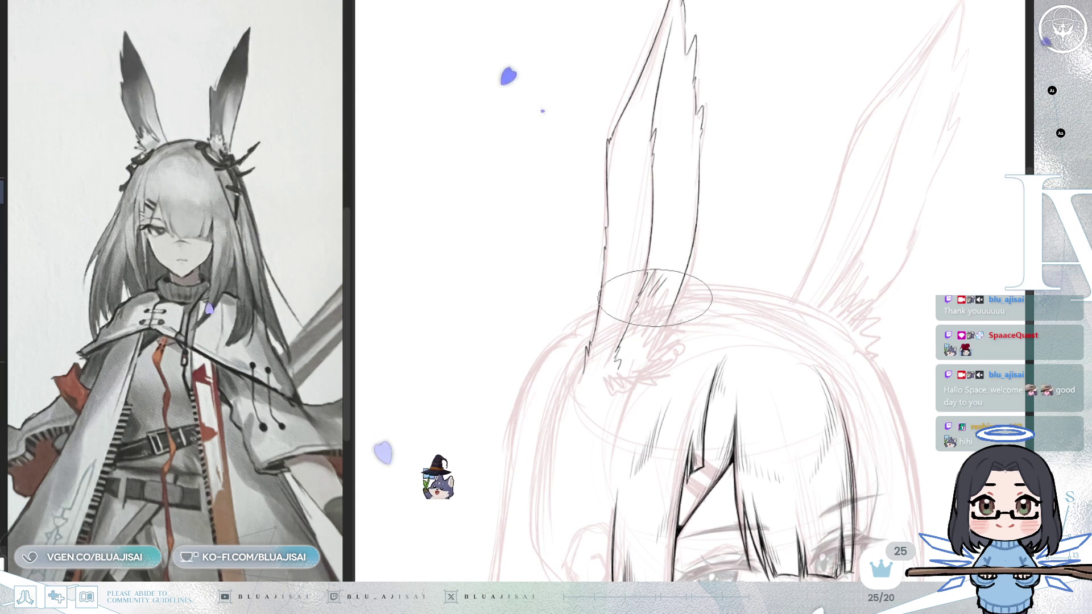
mouse_move(680, 296)
mouse_down()
mouse_move(690, 297)
mouse_move(653, 310)
mouse_move(664, 317)
mouse_up()
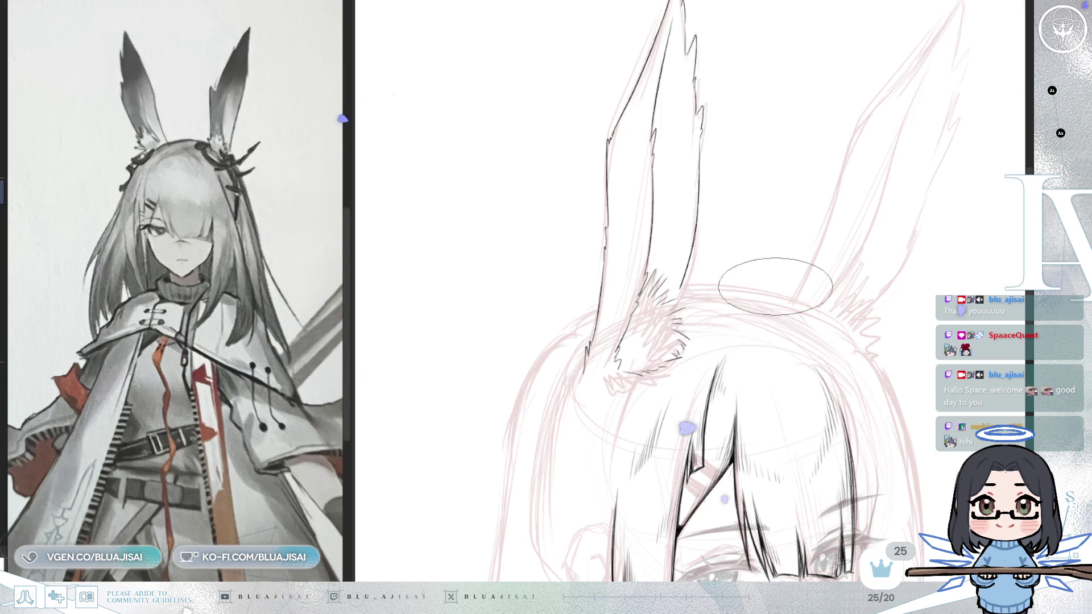
Darken the ear's right edge line, mirroring and tilting the view to check it
key(m)
mouse_move(835, 224)
mouse_down()
mouse_move(695, 305)
mouse_move(677, 184)
mouse_up()
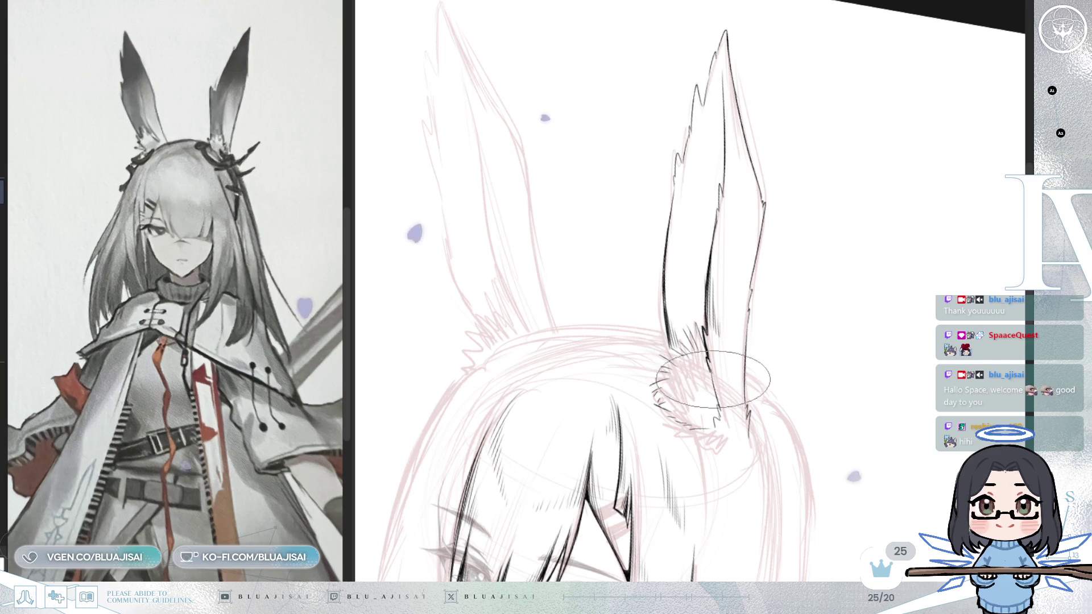
scroll(740, 287, down, 1)
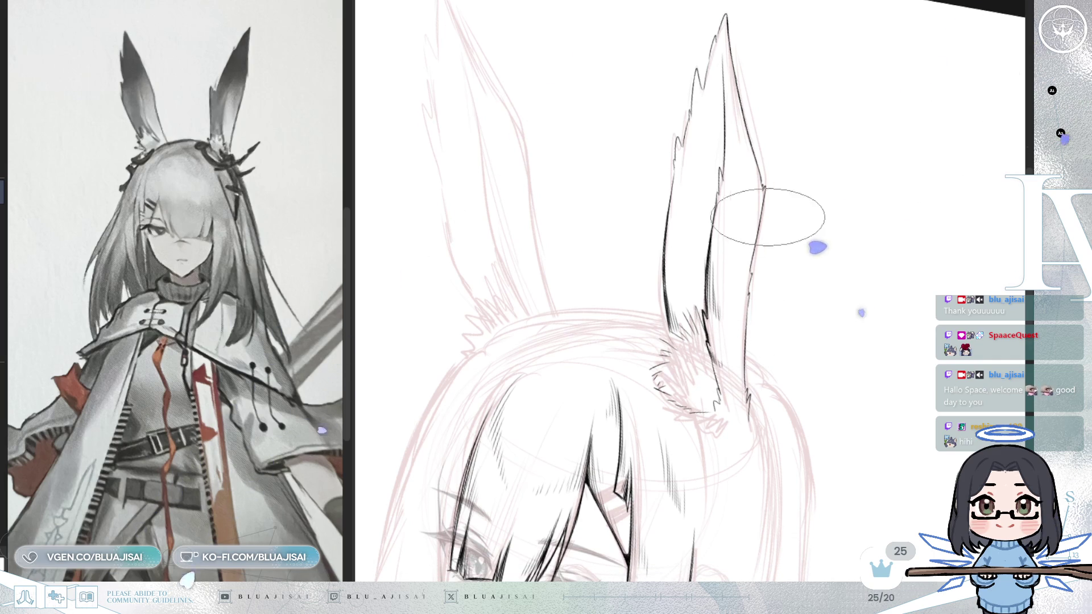
mouse_move(762, 187)
mouse_down()
mouse_move(743, 197)
mouse_move(750, 226)
mouse_up()
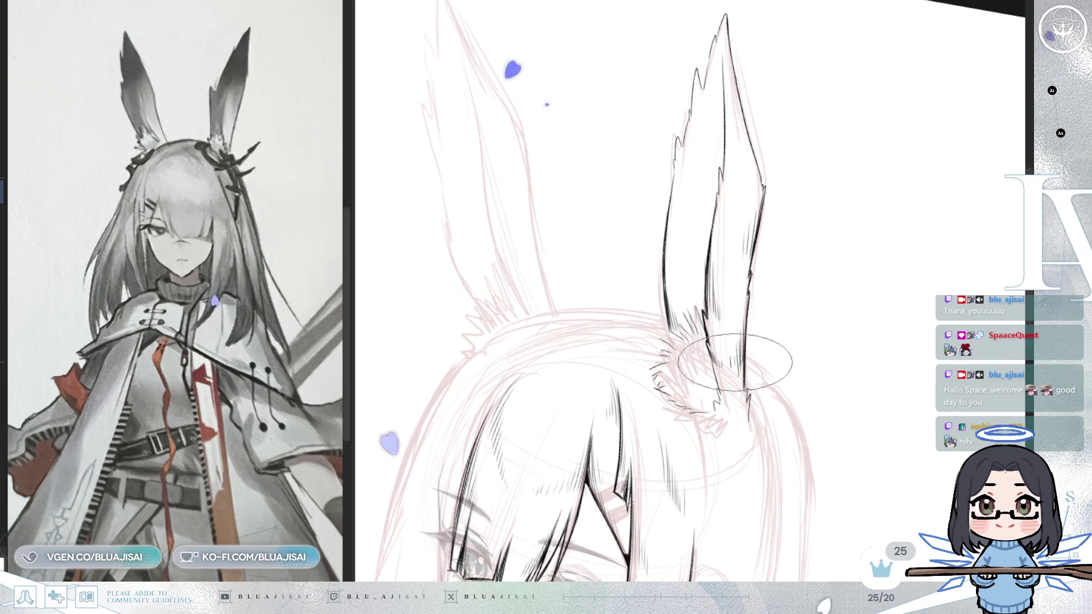
key(m)
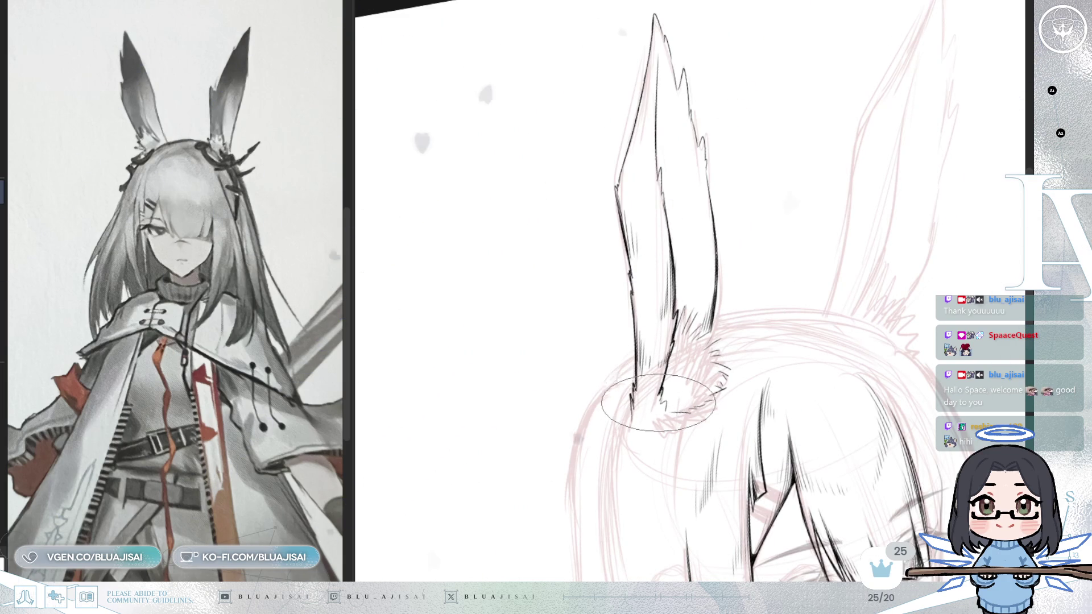
scroll(606, 245, up, 2)
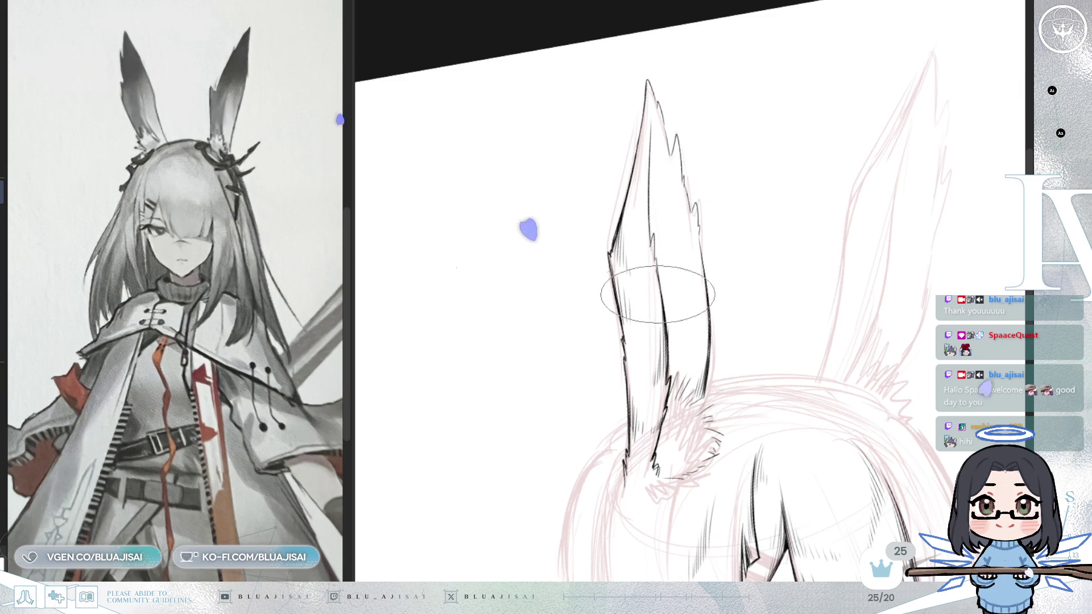
key(asciicircum)
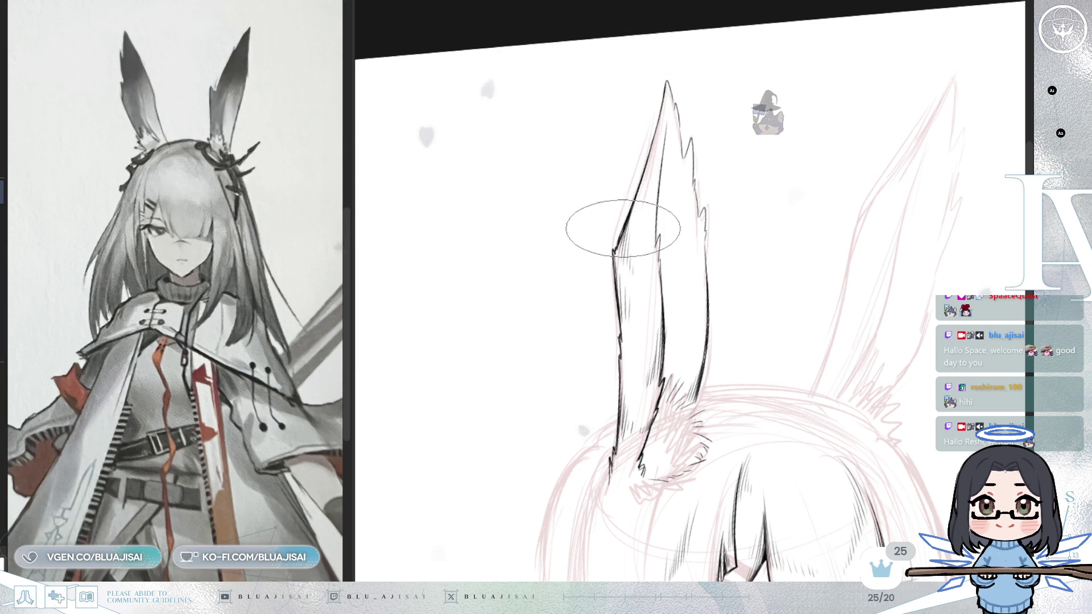
drag(621, 230, 608, 296)
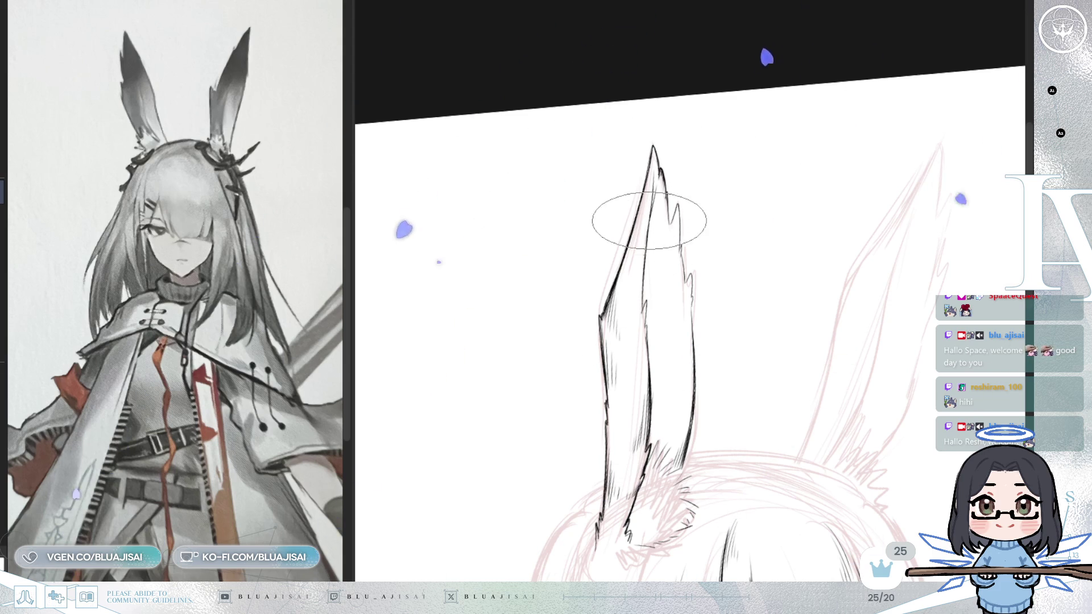
scroll(648, 226, up, 2)
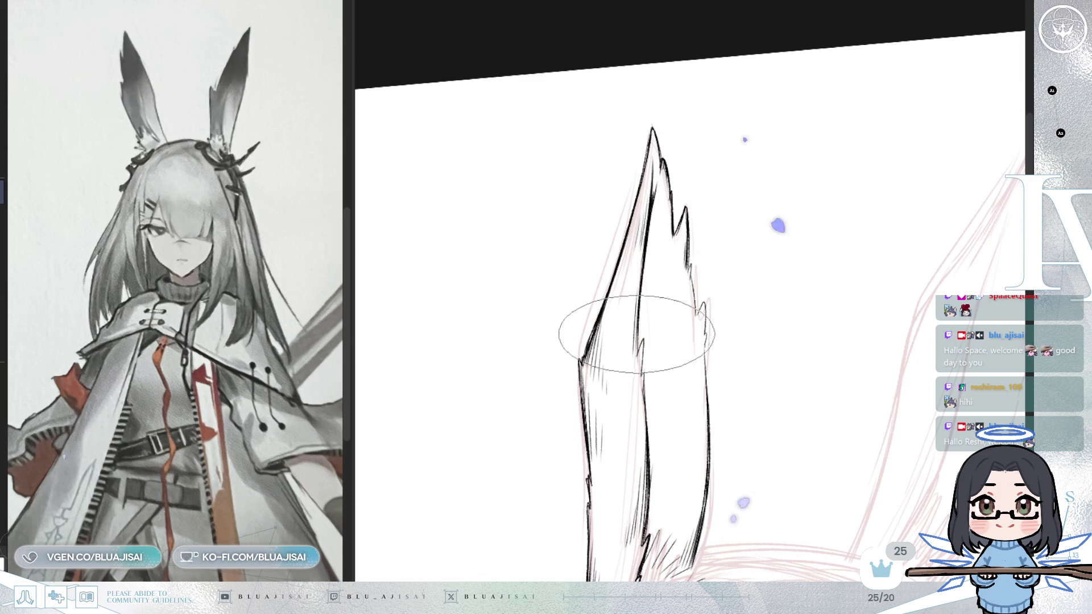
scroll(634, 300, down, 3)
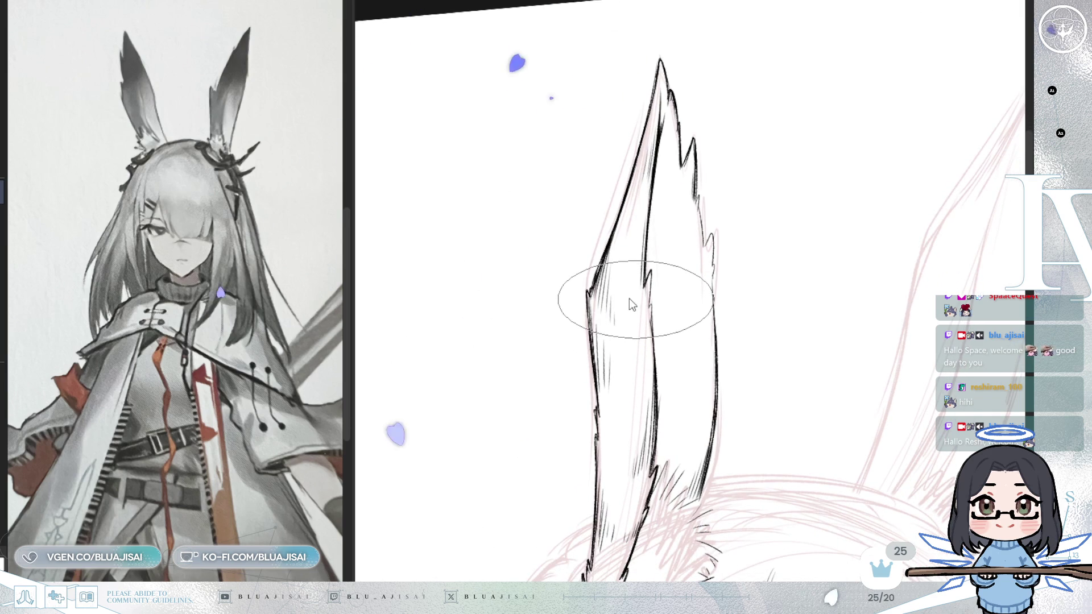
scroll(595, 332, down, 1)
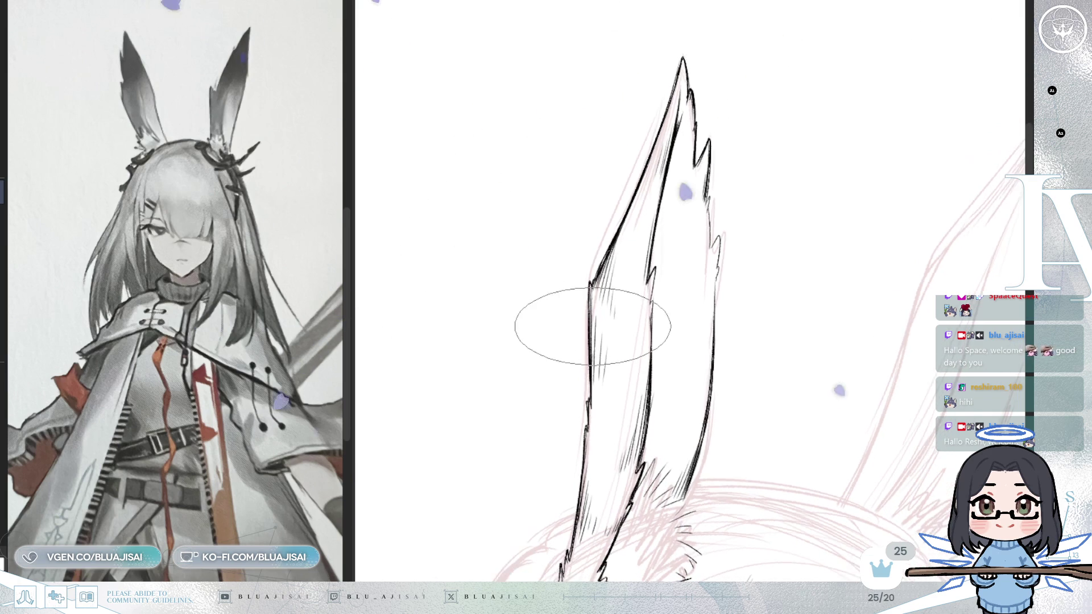
scroll(603, 296, down, 2)
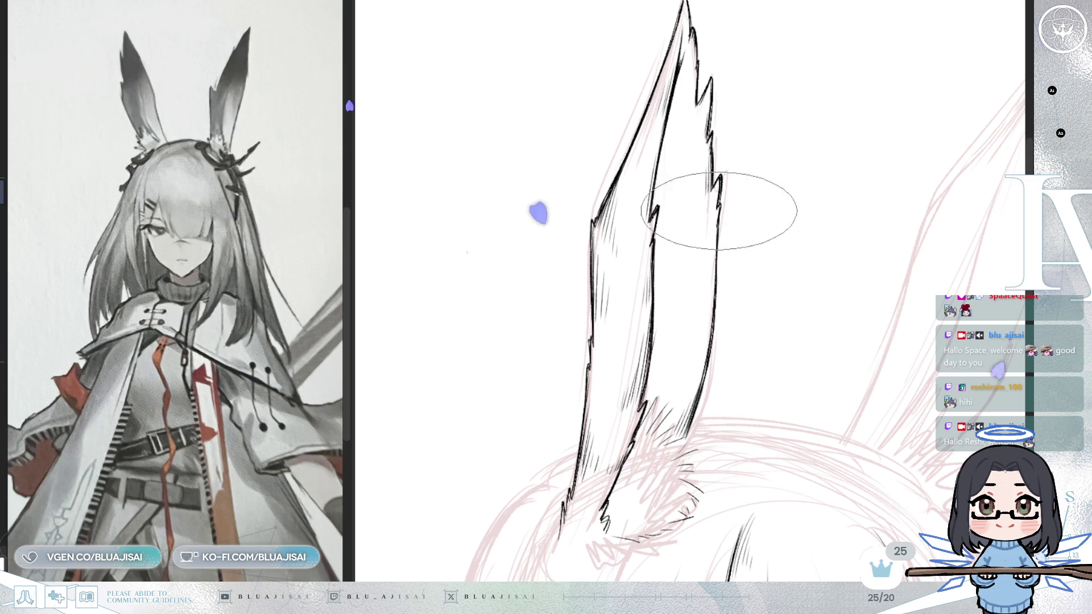
scroll(736, 260, down, 3)
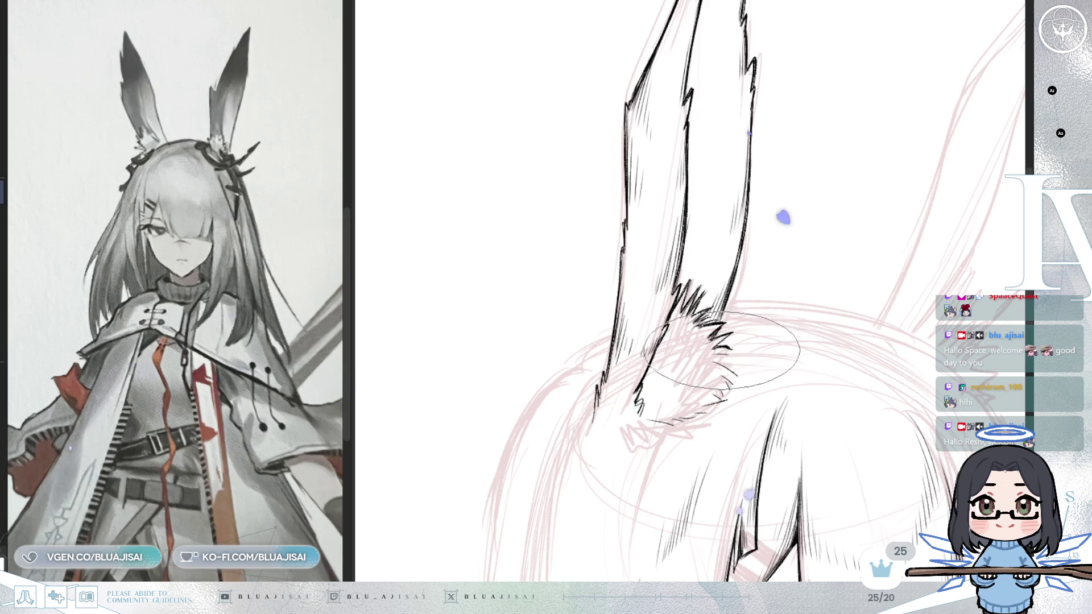
Angle the canvas around the bunny ear and ink its dark inner-ear line
drag(748, 338, 756, 314)
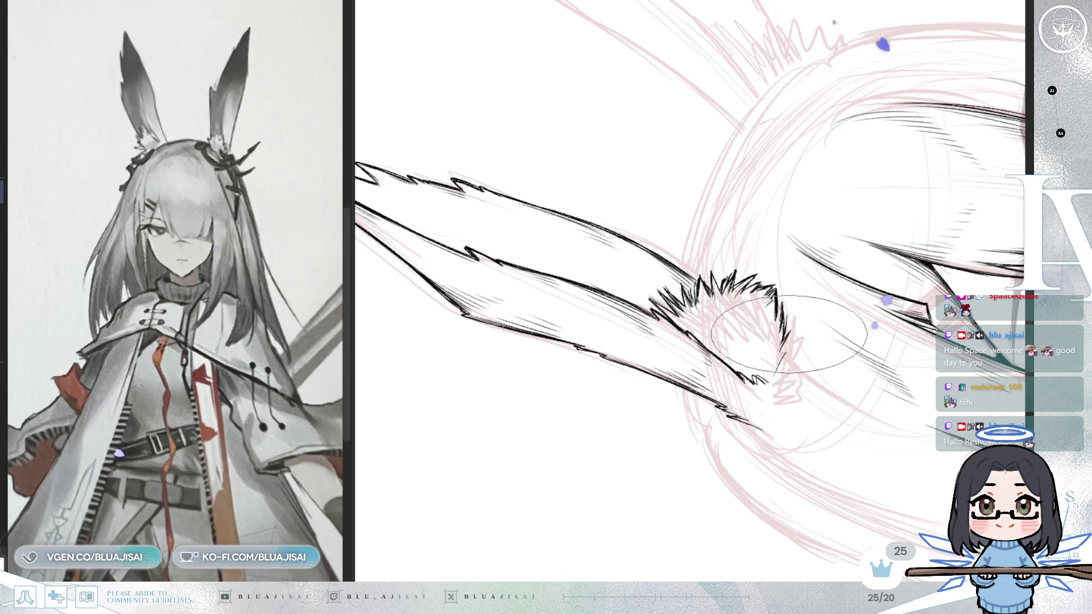
mouse_move(779, 374)
mouse_down()
mouse_move(756, 320)
mouse_move(711, 352)
mouse_up()
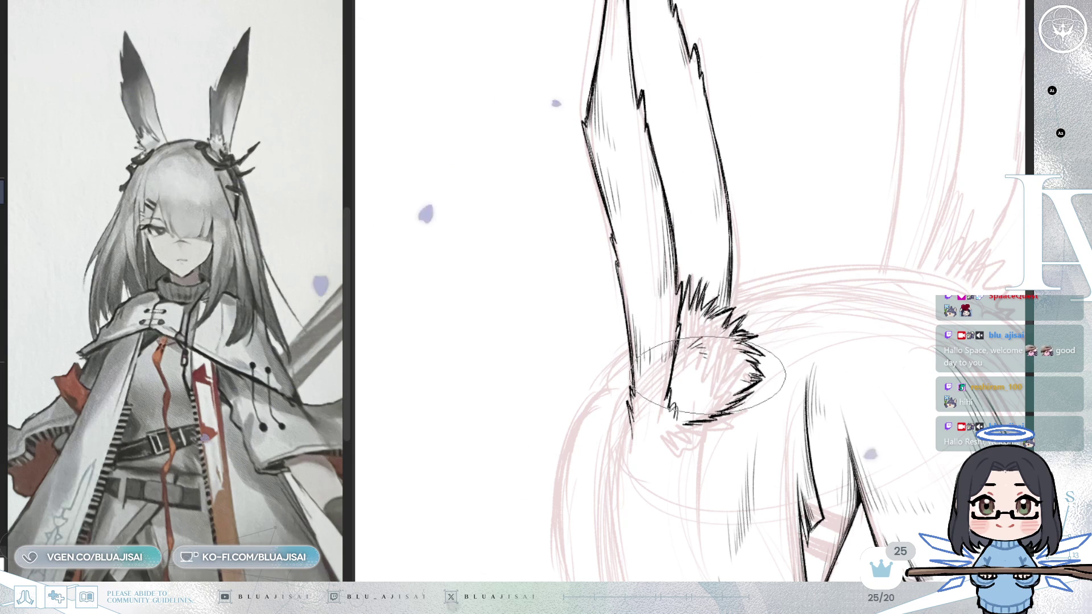
mouse_move(711, 364)
mouse_down()
mouse_move(975, 305)
mouse_move(787, 420)
mouse_move(694, 390)
mouse_move(731, 353)
mouse_move(780, 390)
mouse_move(784, 415)
mouse_up()
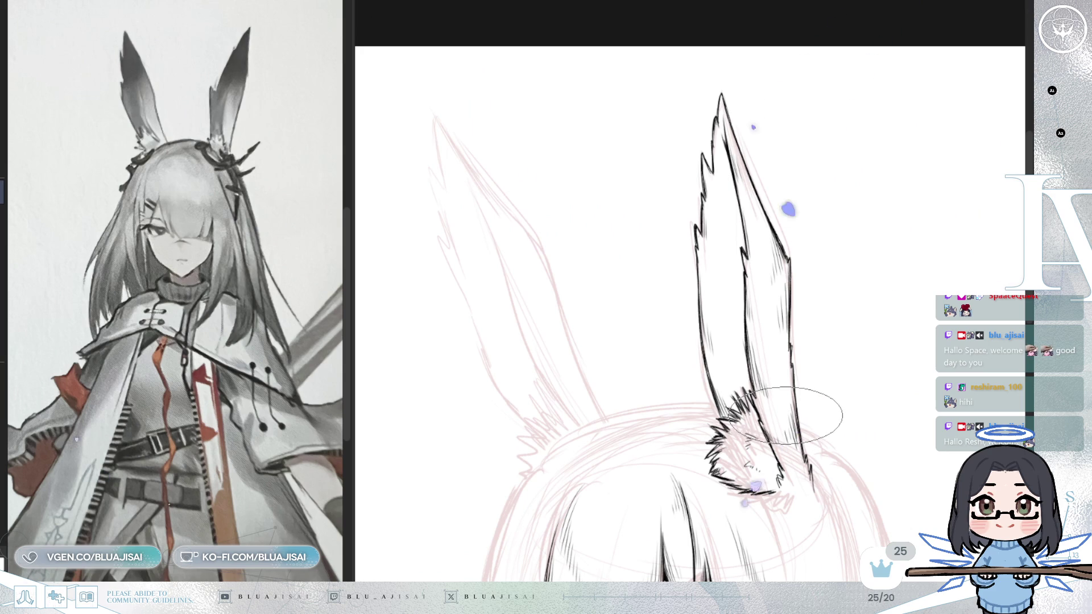
scroll(789, 374, up, 1)
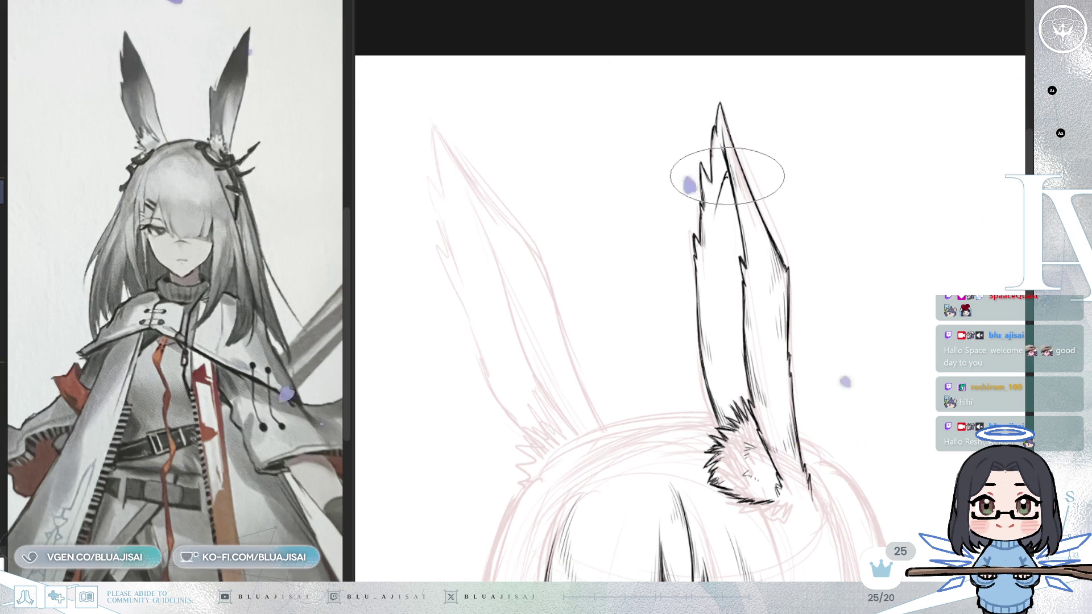
scroll(726, 174, up, 1)
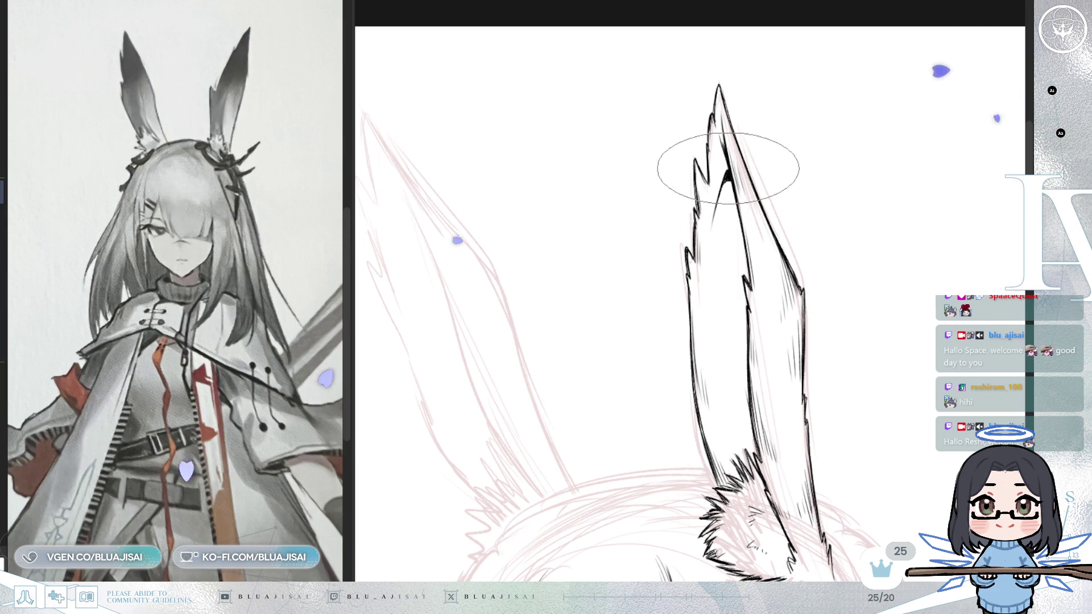
scroll(705, 252, down, 1)
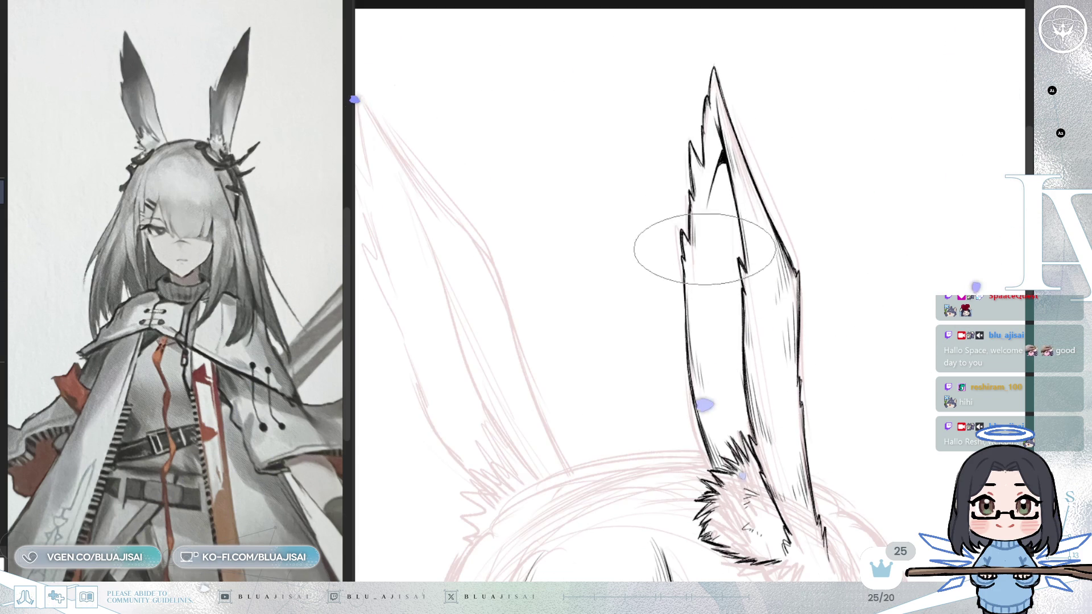
drag(703, 310, 702, 333)
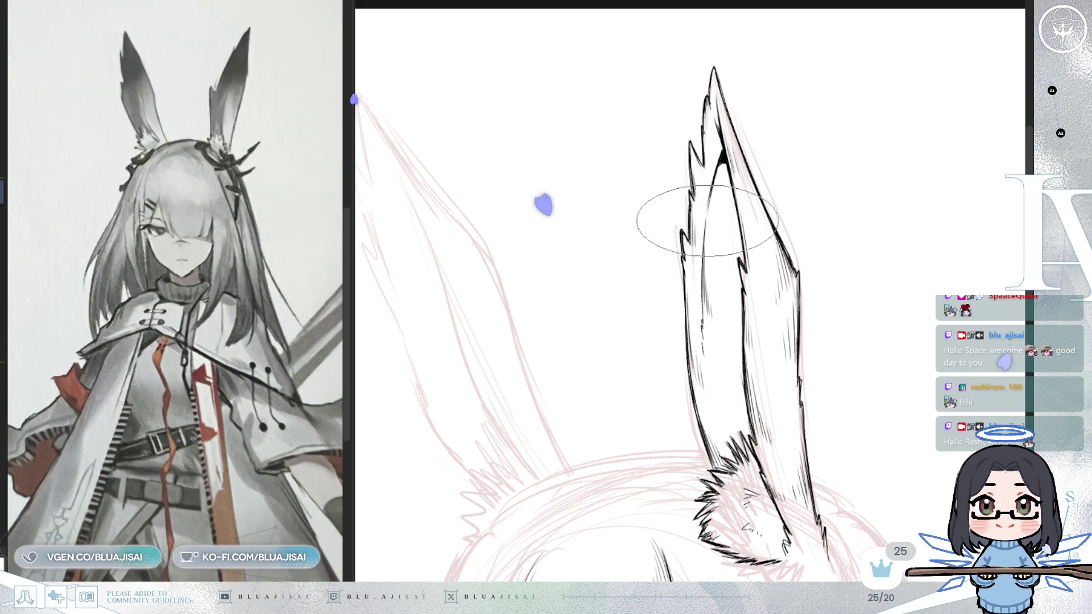
scroll(711, 256, down, 5)
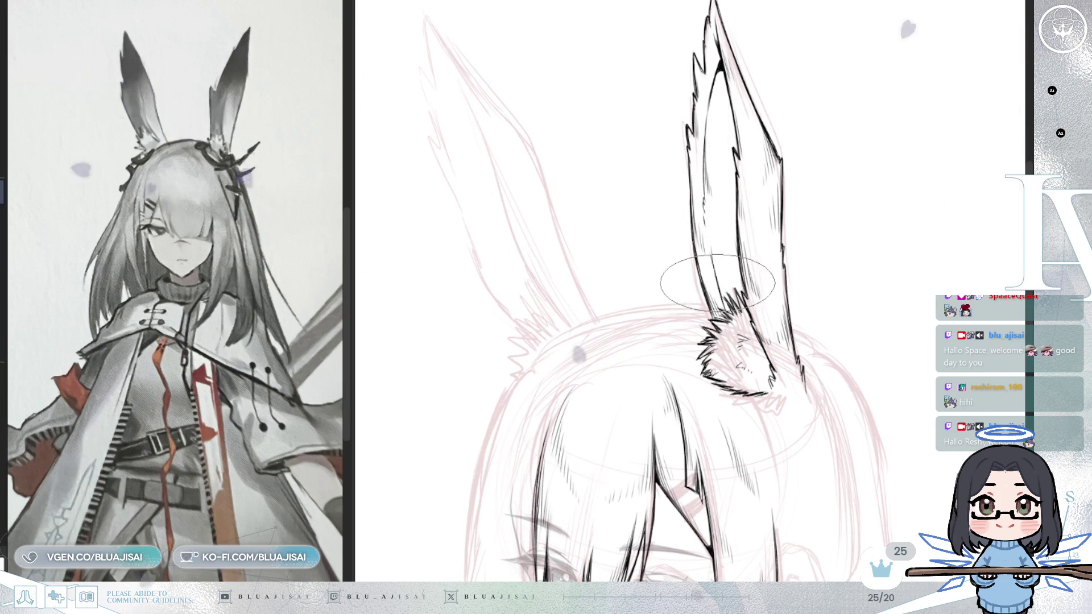
scroll(812, 295, down, 2)
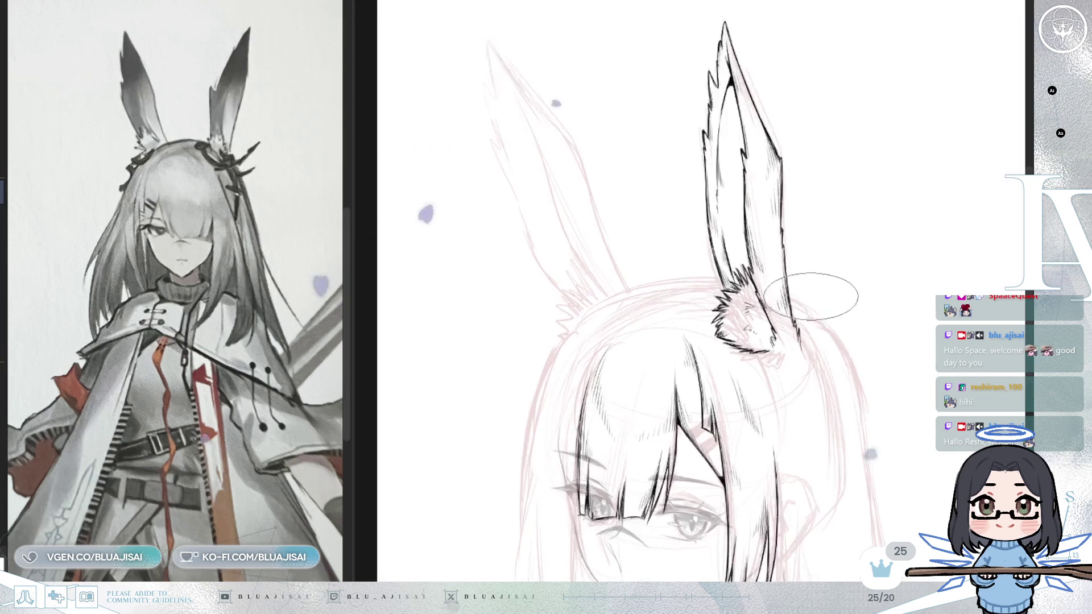
Flip the canvas back to normal and zoom in on the face for inking hair
scroll(812, 294, up, 3)
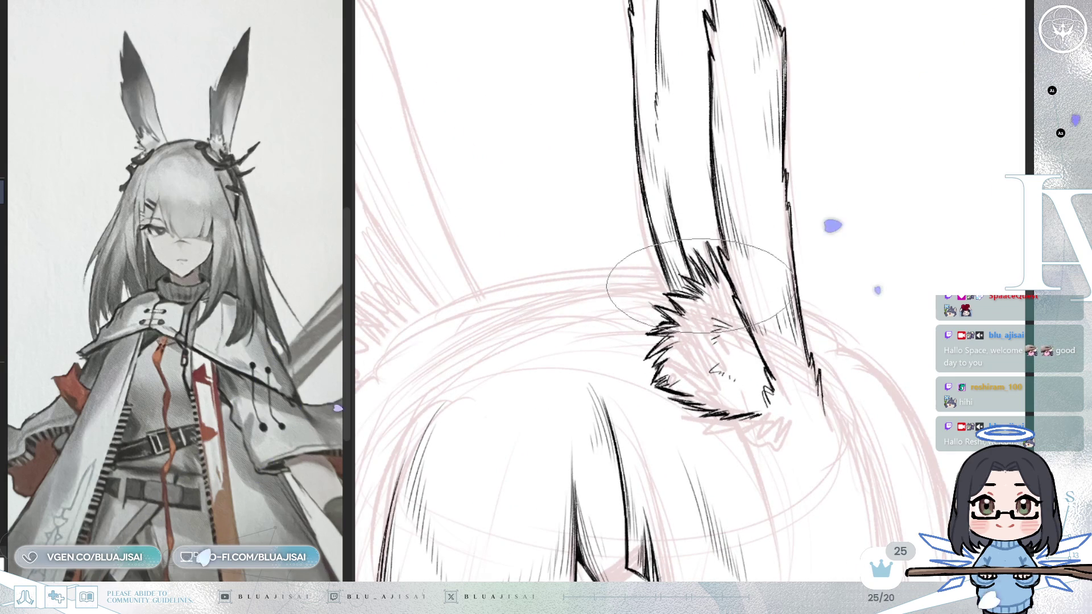
scroll(698, 283, down, 4)
scroll(828, 302, up, 2)
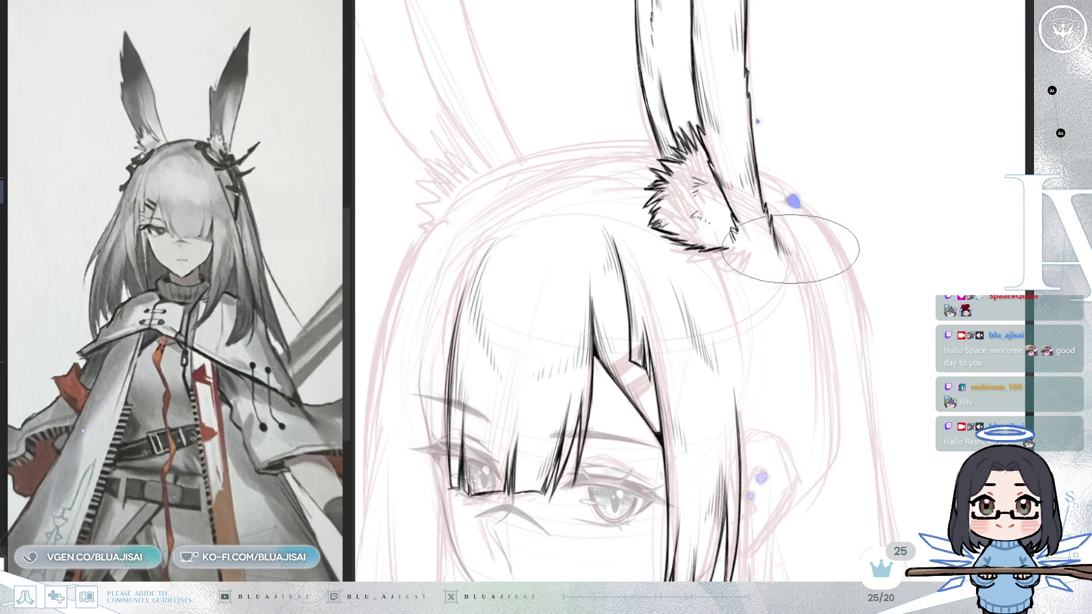
key(h)
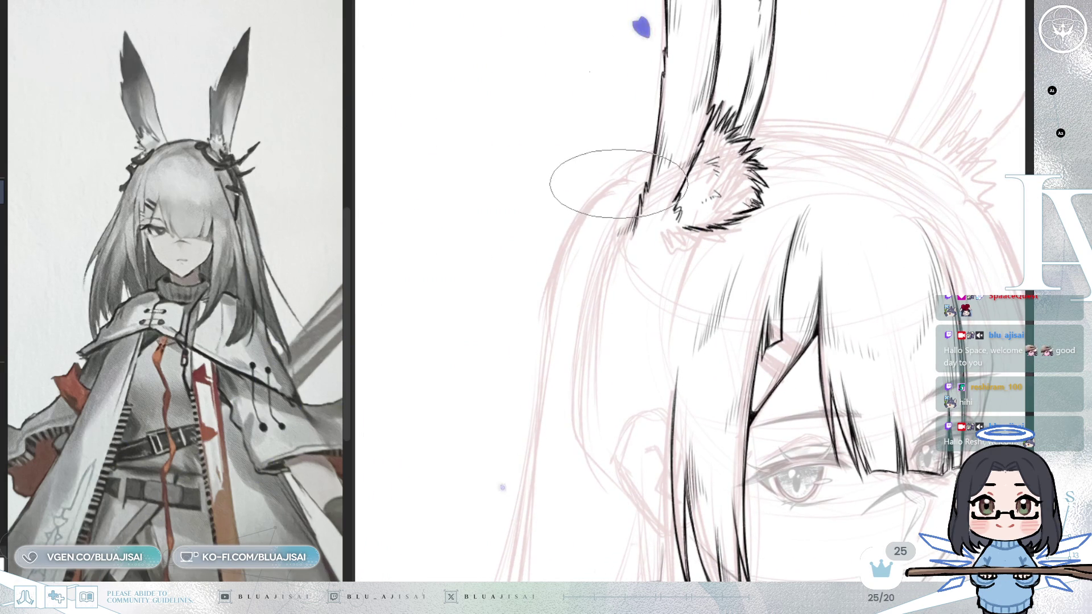
scroll(737, 259, down, 1)
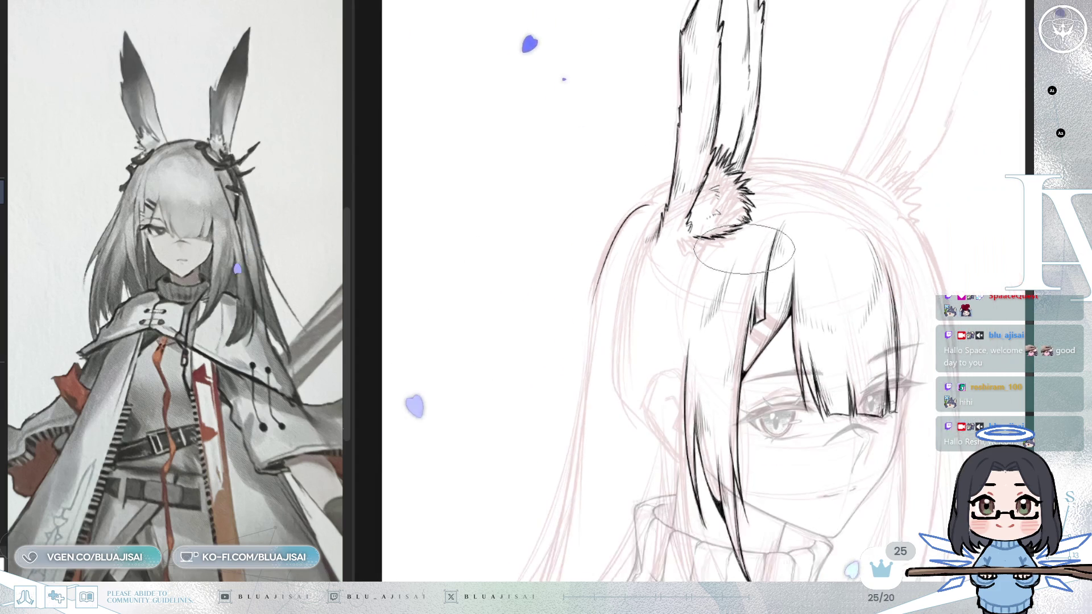
scroll(736, 259, down, 1)
scroll(707, 232, down, 2)
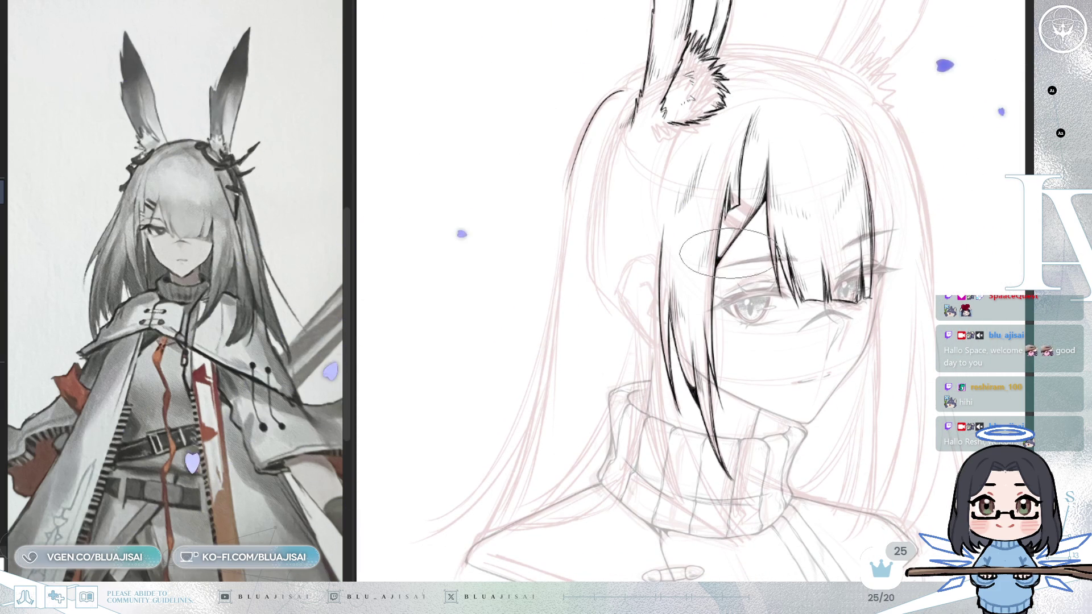
scroll(724, 254, down, 2)
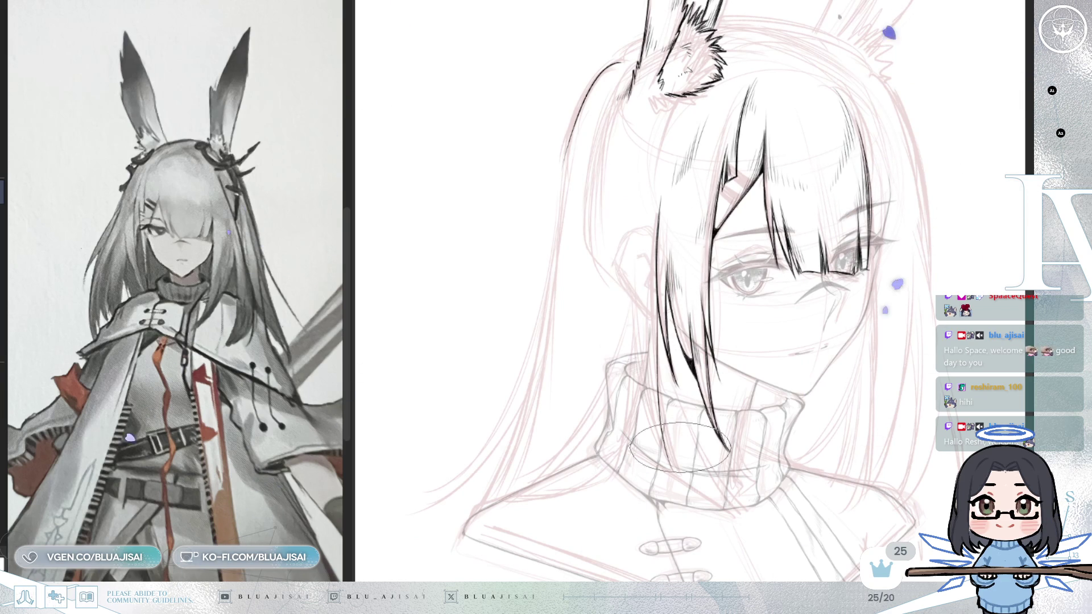
scroll(657, 372, down, 1)
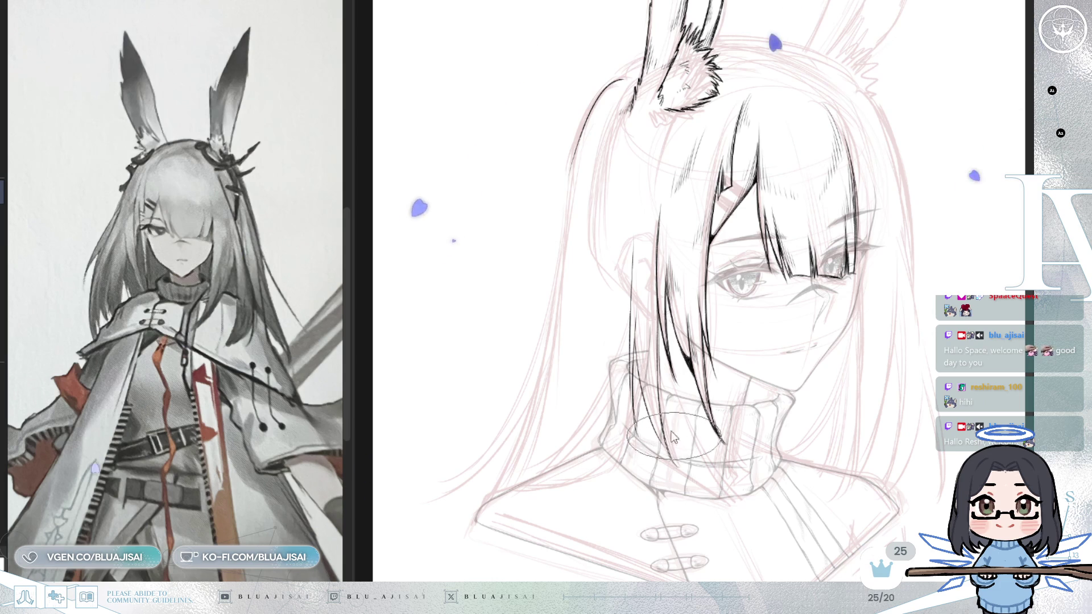
scroll(663, 313, up, 2)
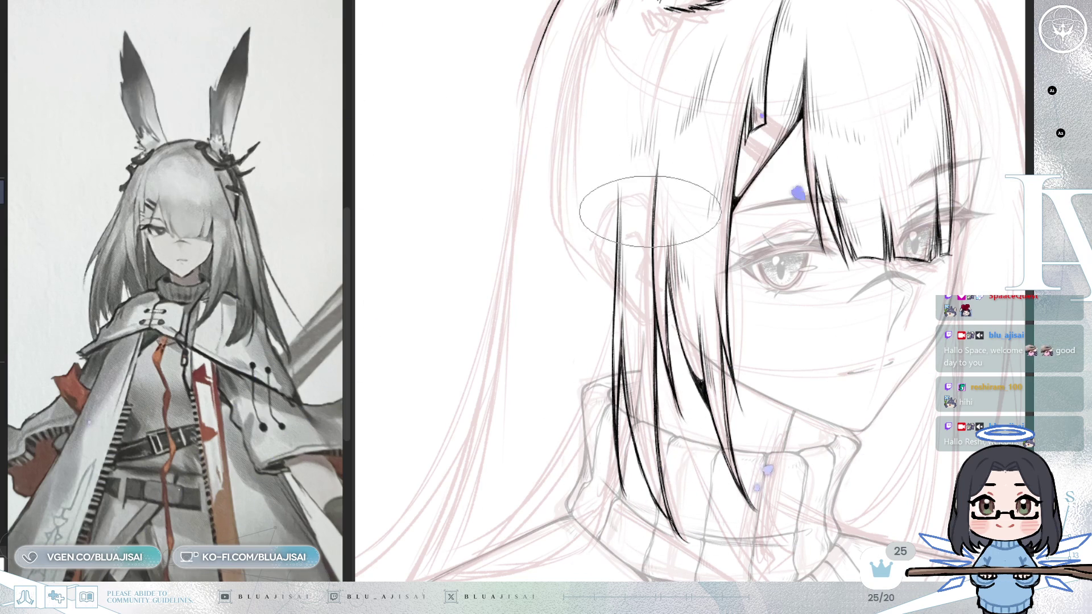
Redo the long outer hair line beside the face so it reaches up to the ear base
mouse_move(737, 379)
mouse_down()
mouse_move(740, 447)
mouse_move(758, 347)
mouse_up()
drag(637, 419, 678, 386)
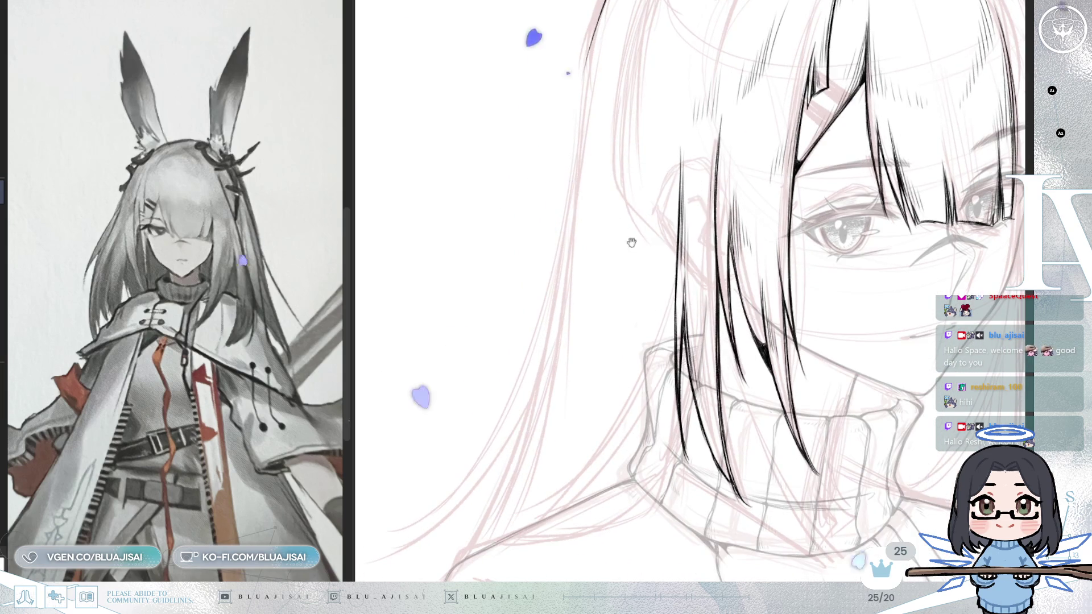
scroll(626, 216, up, 2)
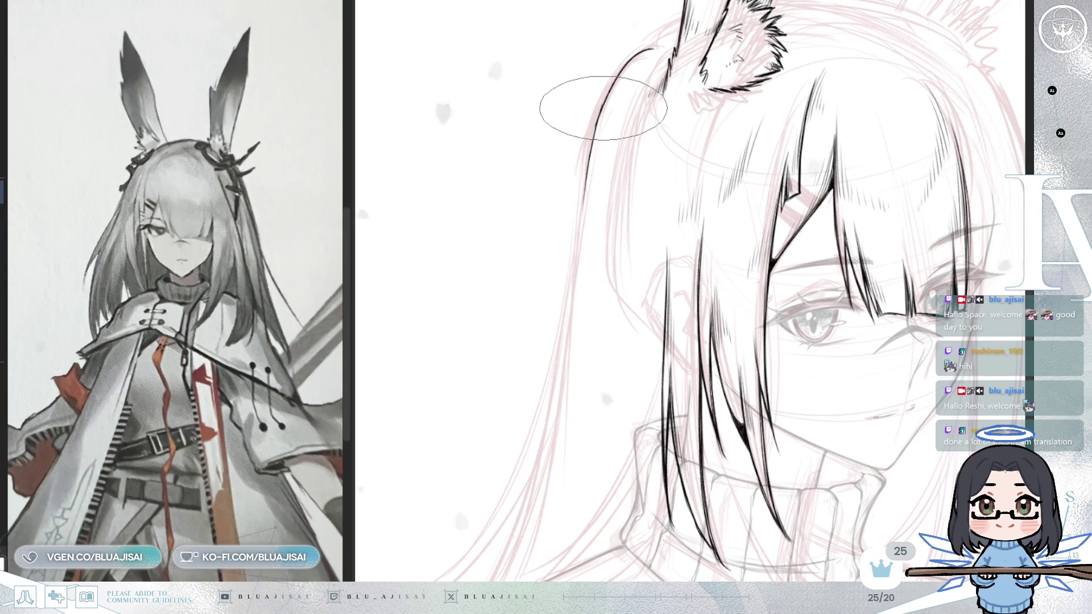
scroll(593, 210, down, 1)
scroll(594, 210, down, 3)
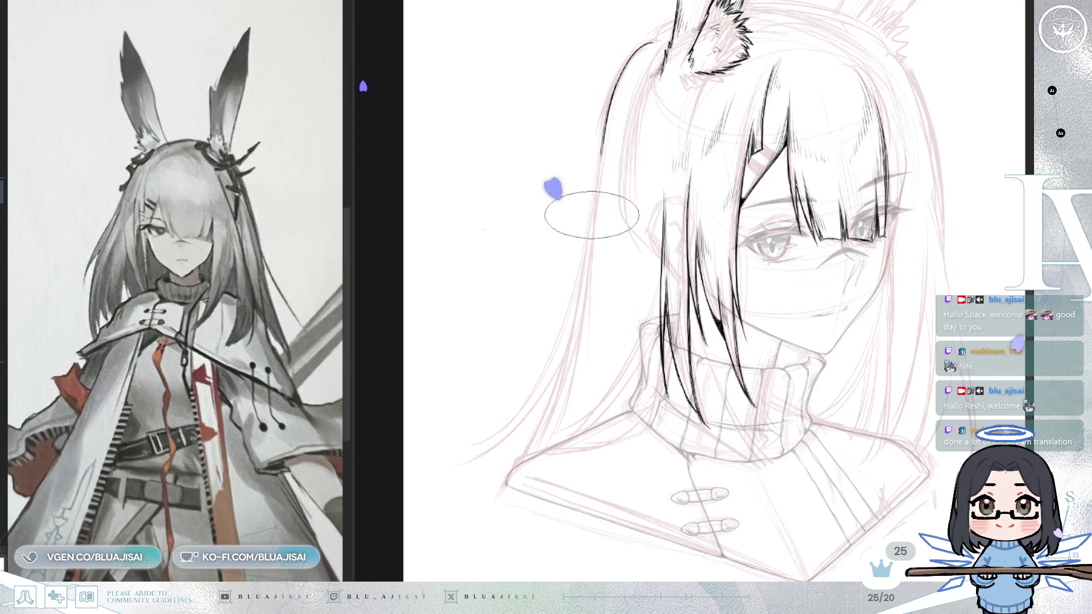
key(ctrl+z)
drag(636, 44, 566, 318)
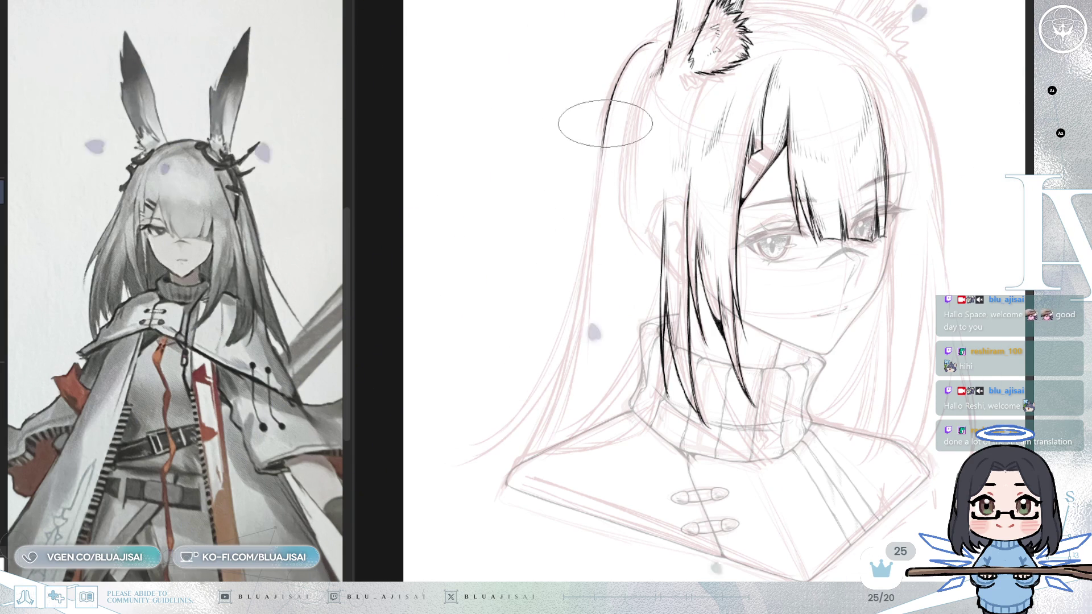
Extend the hair line down toward the shoulder and sweep a strand out past the collar
key(m)
key(6)
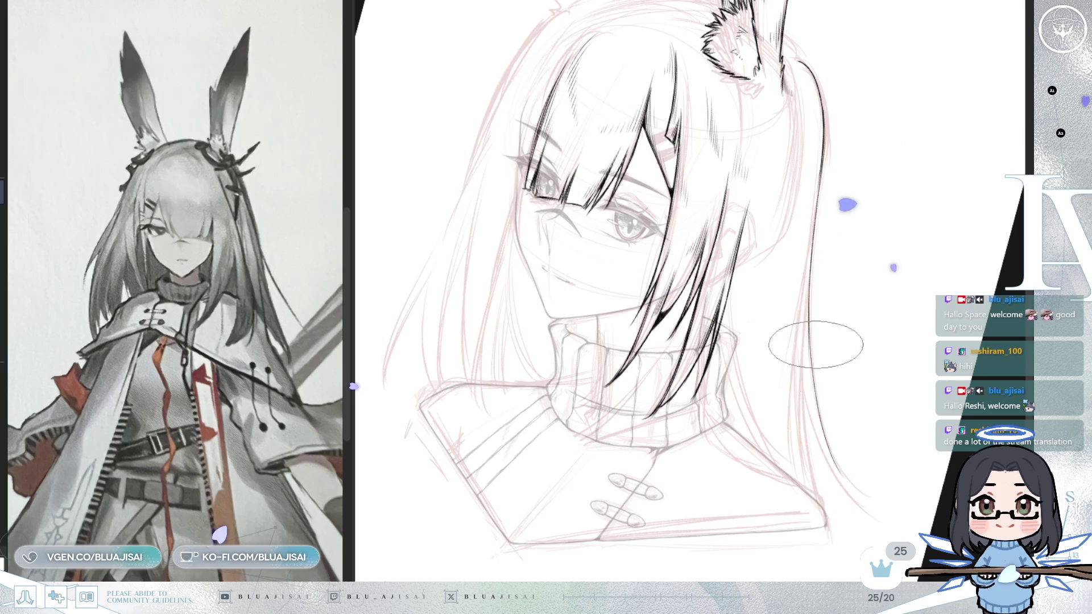
drag(807, 358, 848, 483)
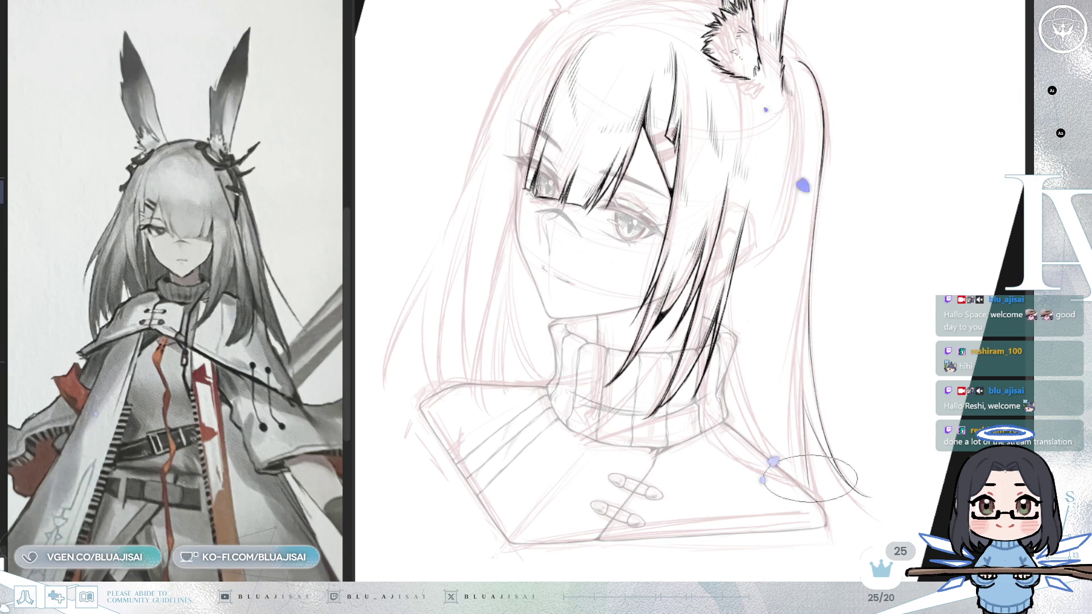
key(m)
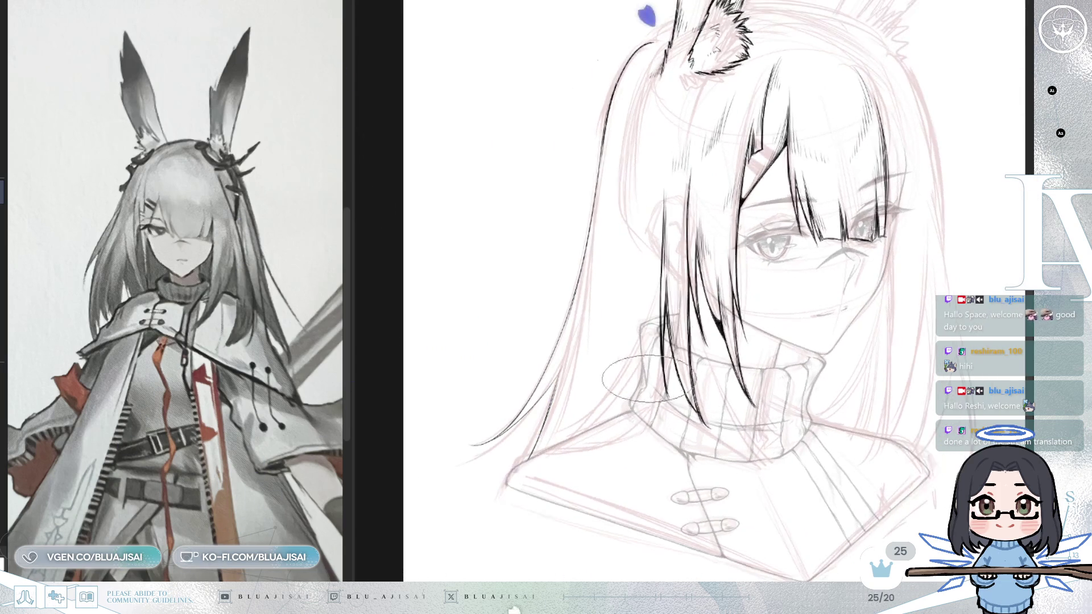
key(m)
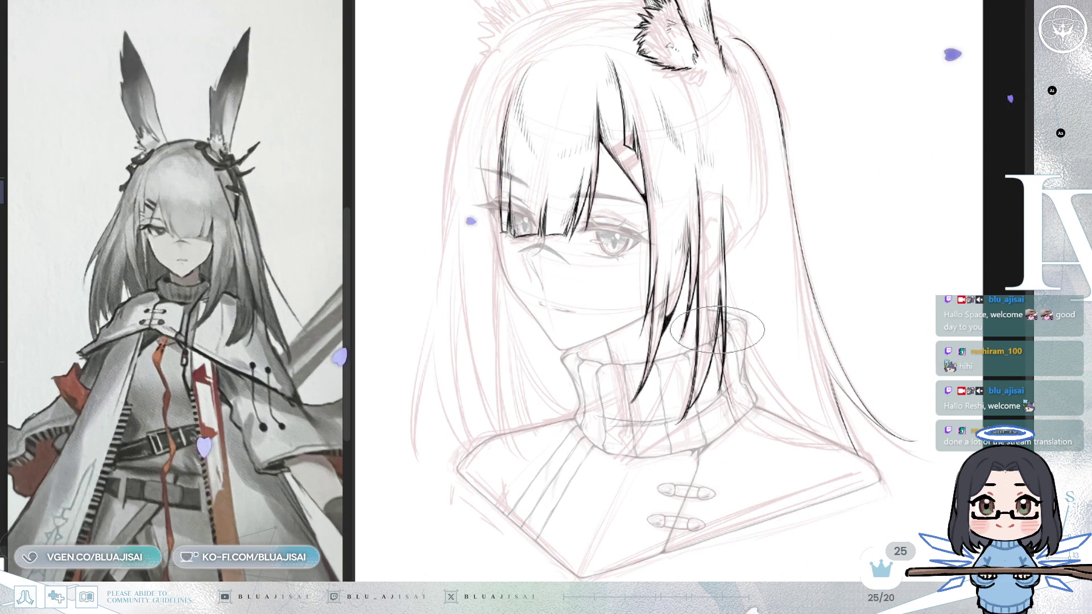
scroll(716, 324, up, 2)
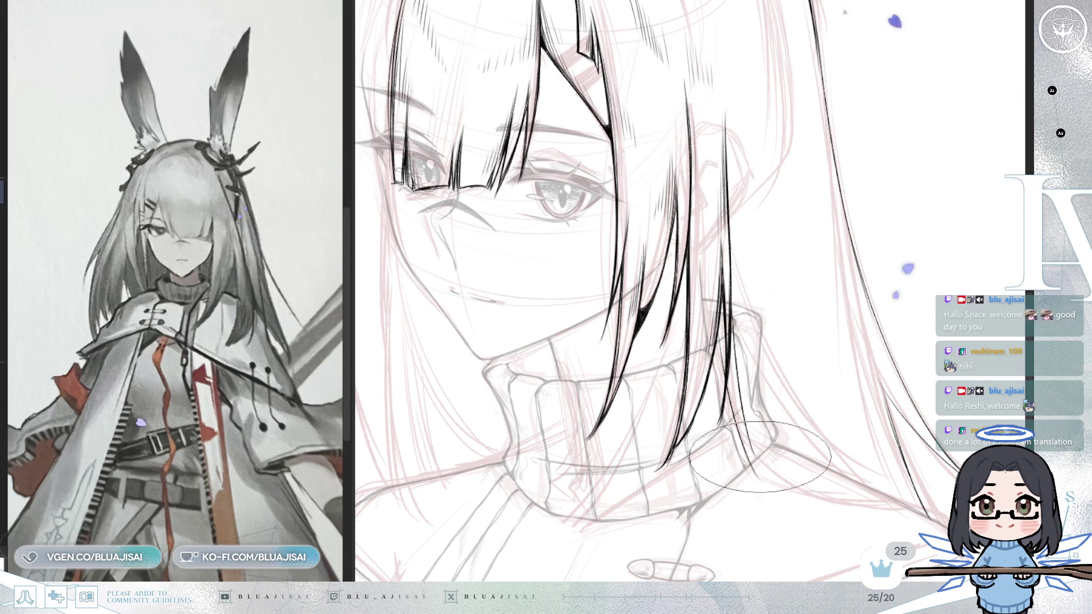
key(Delete)
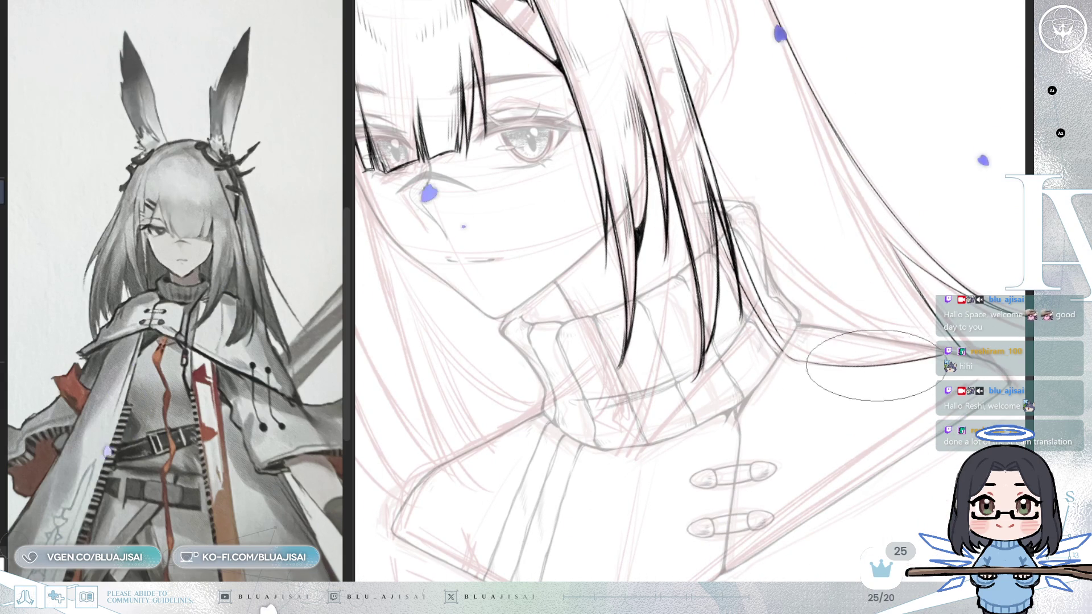
drag(794, 359, 853, 367)
Ink a thin tapered strand over the collar, then another down the left side of the face
mouse_move(794, 359)
mouse_down()
mouse_move(910, 352)
mouse_move(947, 316)
mouse_up()
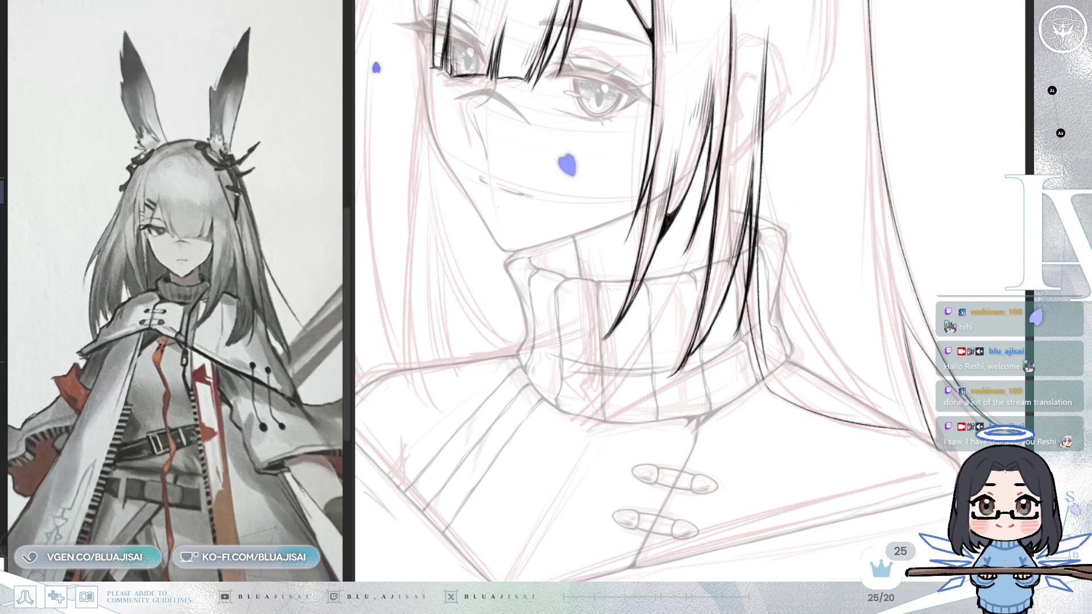
drag(829, 135, 750, 301)
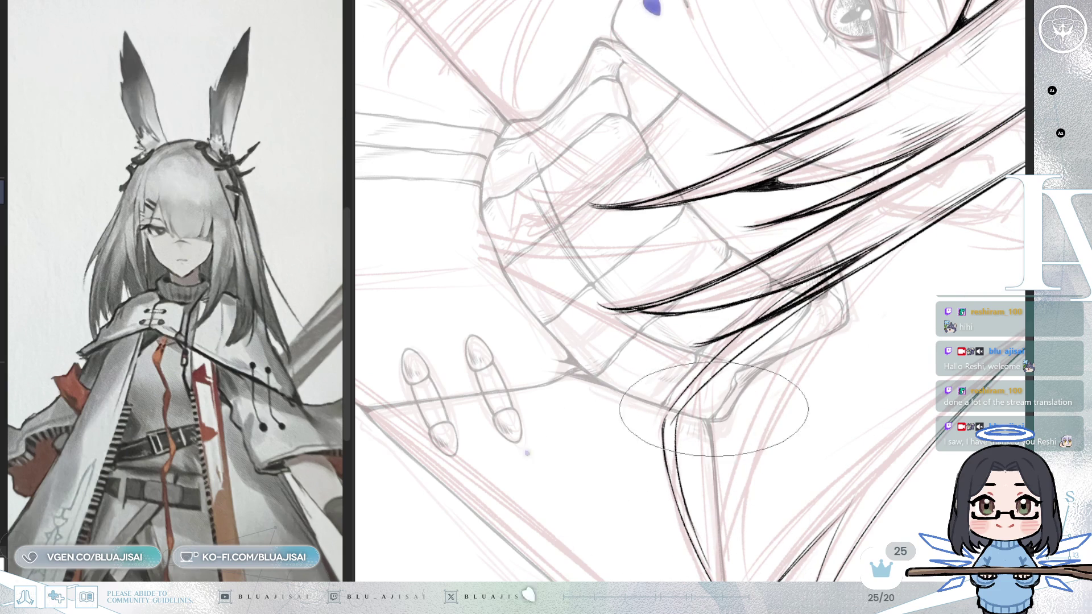
key(Delete)
key(Delete)
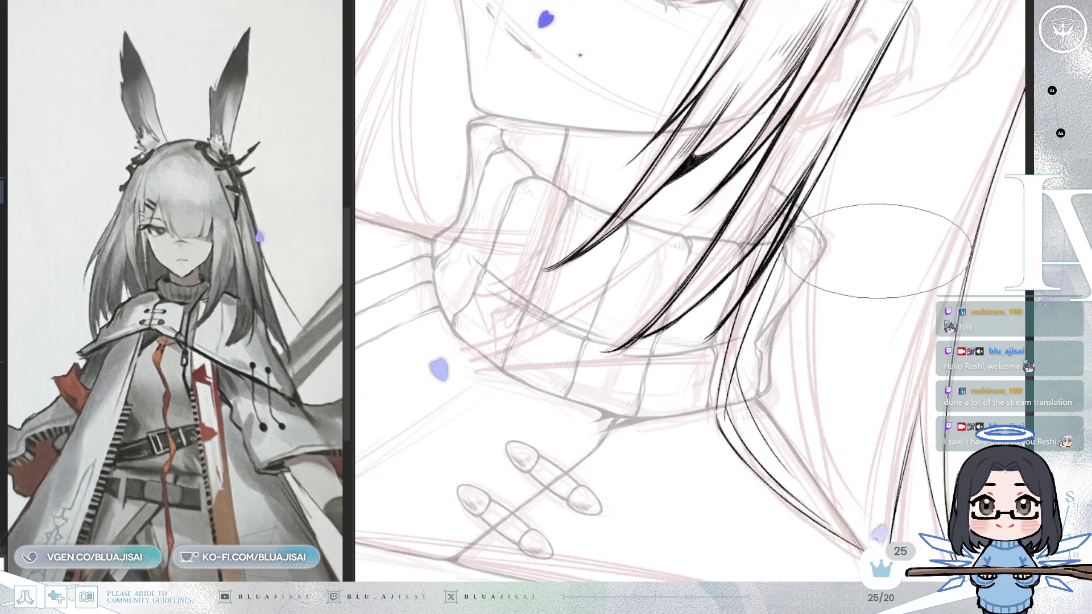
key(Delete)
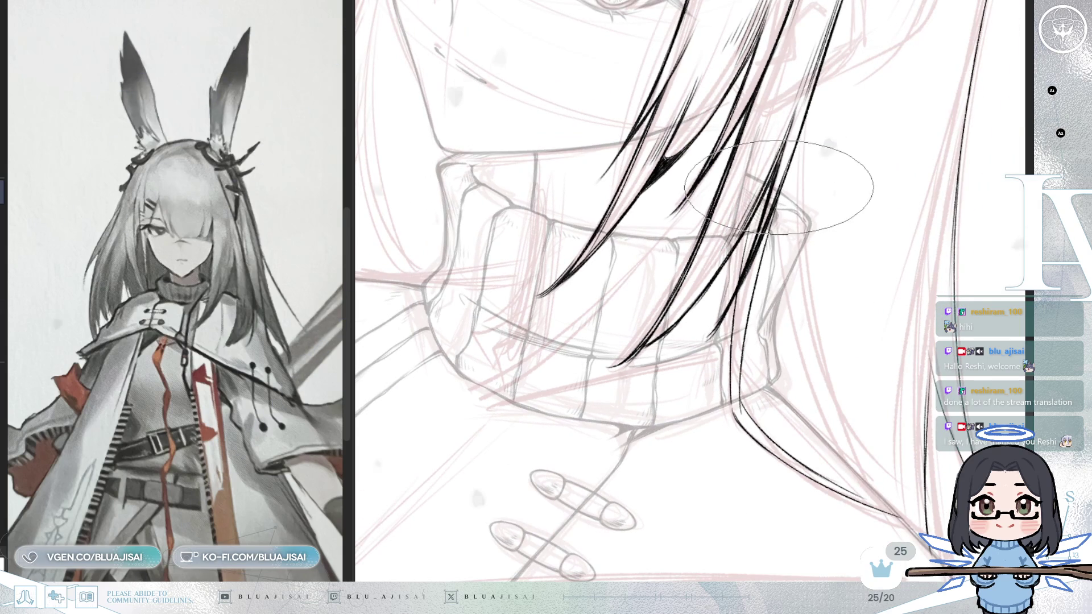
drag(777, 215, 805, 375)
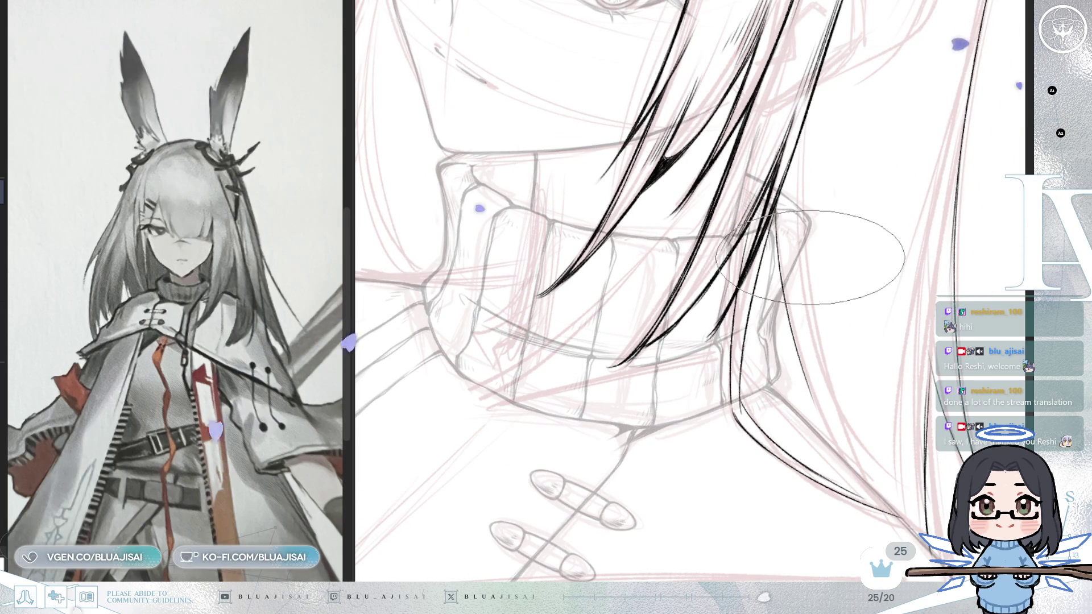
key(ctrl+z)
key(ctrl+z)
key(ctrl+z)
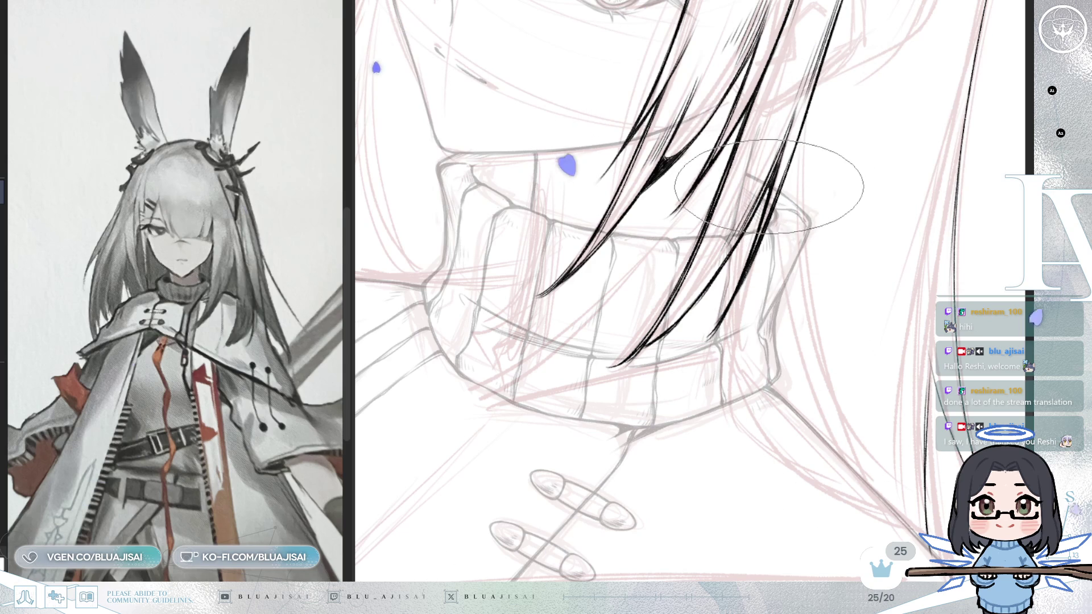
drag(773, 228, 888, 501)
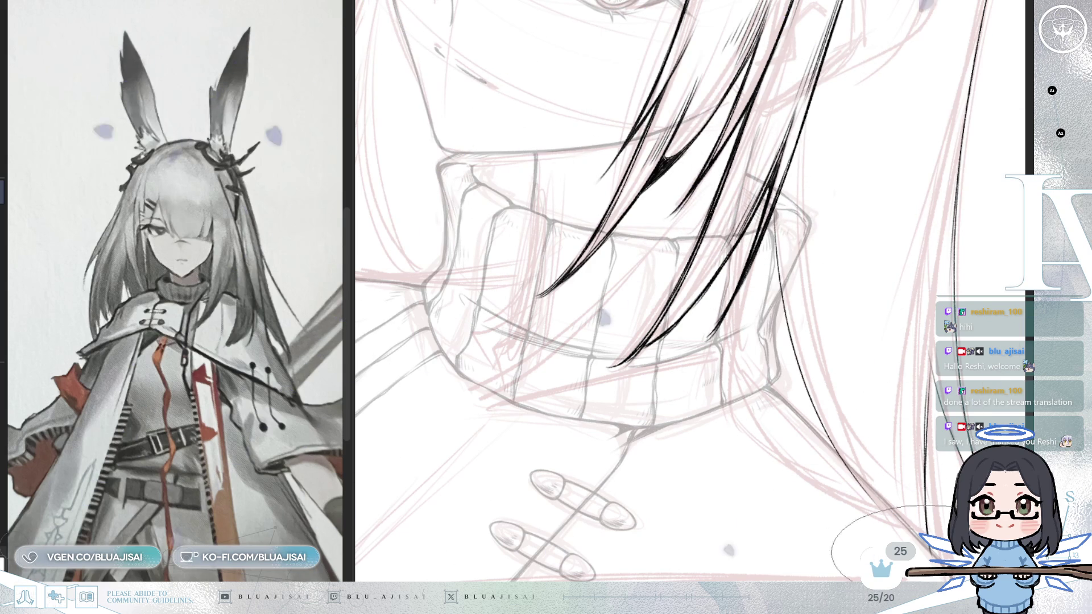
mouse_move(844, 291)
mouse_down()
mouse_move(901, 349)
mouse_move(885, 317)
mouse_move(760, 380)
mouse_move(750, 369)
mouse_move(762, 341)
mouse_up()
mouse_move(693, 91)
mouse_down()
mouse_move(643, 281)
mouse_move(545, 472)
mouse_up()
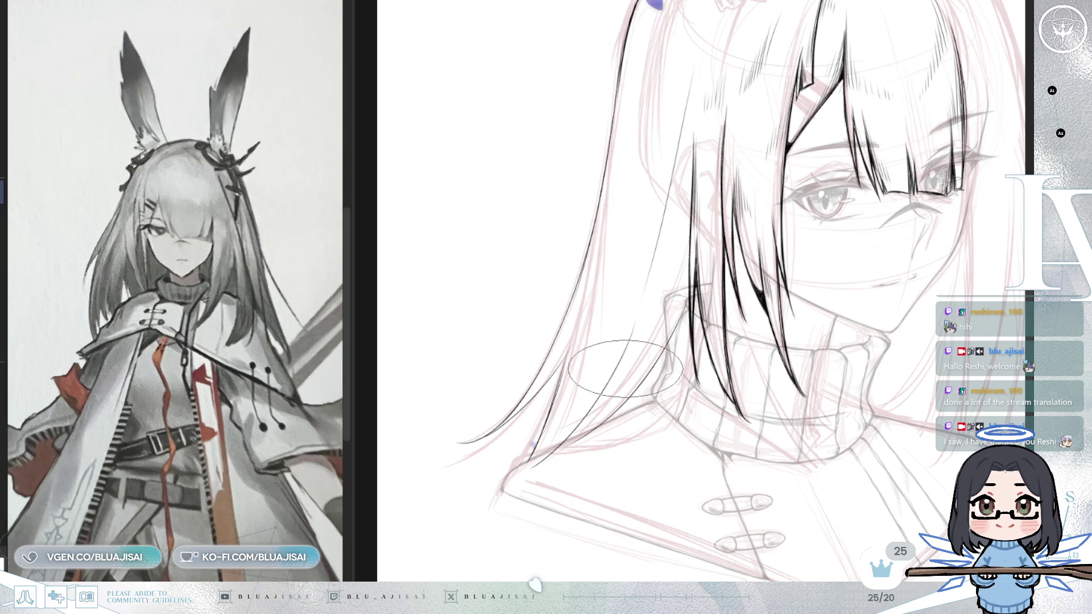
Lengthen the left hair strand and add several thin strands reaching toward the shoulder
mouse_move(674, 171)
mouse_down()
mouse_move(628, 341)
mouse_move(586, 426)
mouse_up()
drag(566, 347, 532, 461)
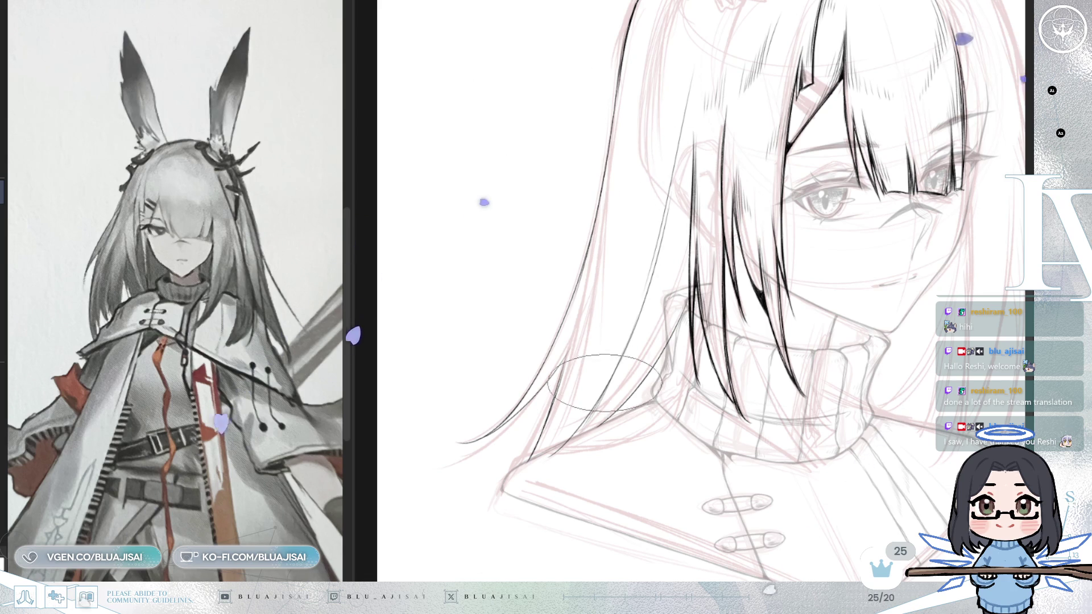
drag(674, 192, 640, 312)
drag(689, 187, 636, 347)
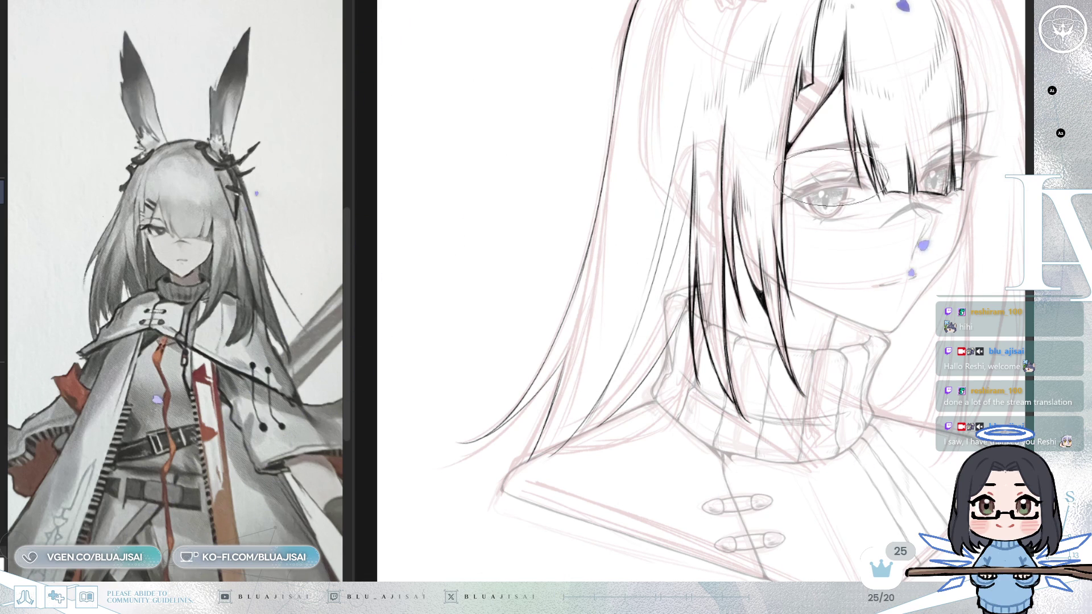
Mirror the canvas to check hair gaps, then reposition over the face, collar and ears
key(m)
drag(820, 289, 684, 387)
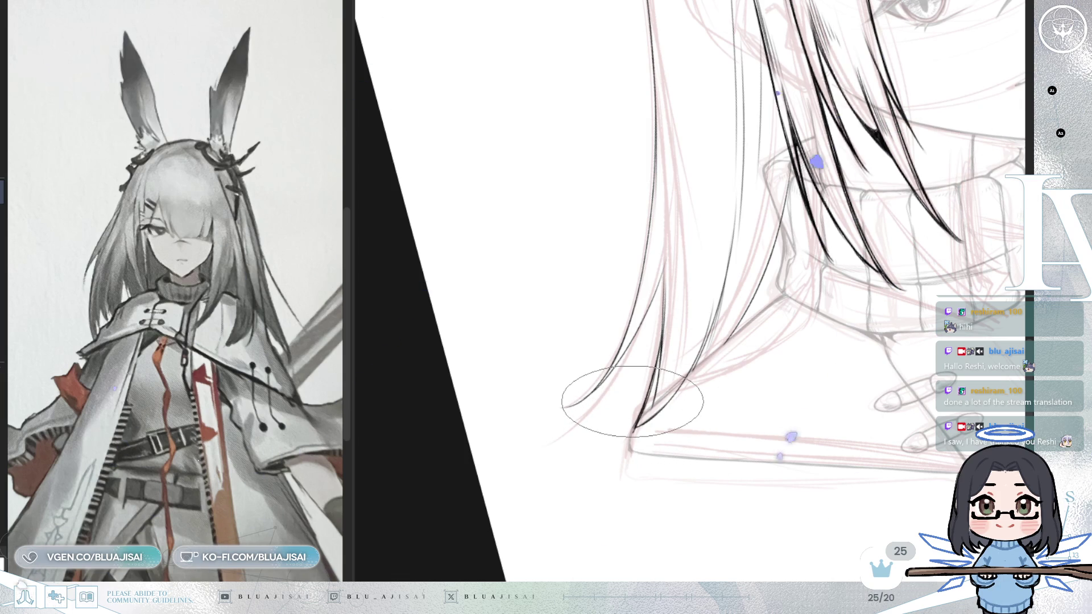
mouse_move(765, 383)
mouse_down()
mouse_move(669, 422)
mouse_move(621, 463)
mouse_move(644, 359)
mouse_up()
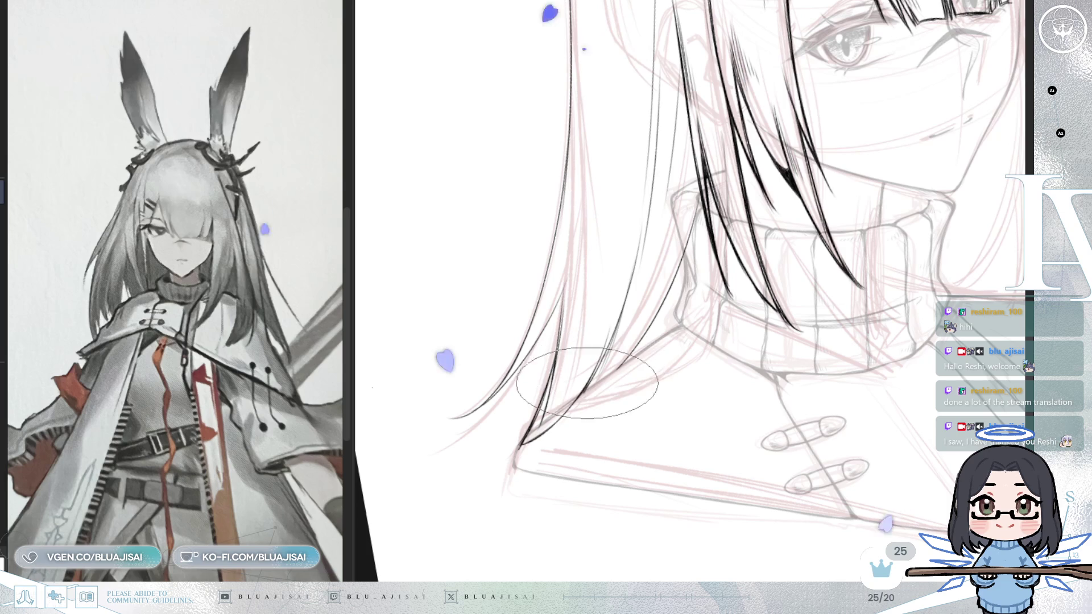
scroll(639, 336, up, 2)
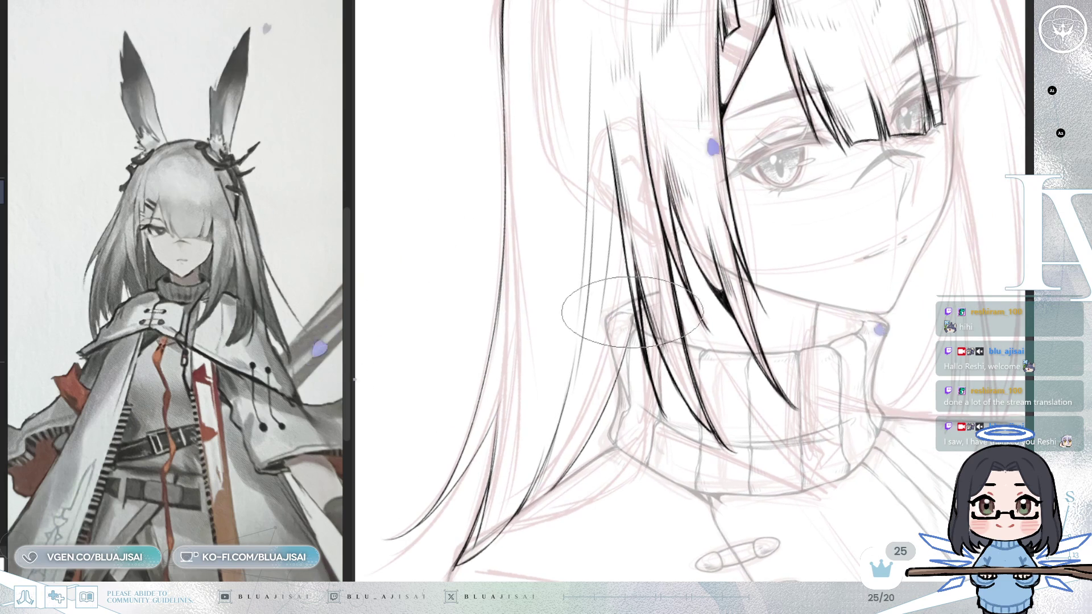
drag(804, 196, 792, 429)
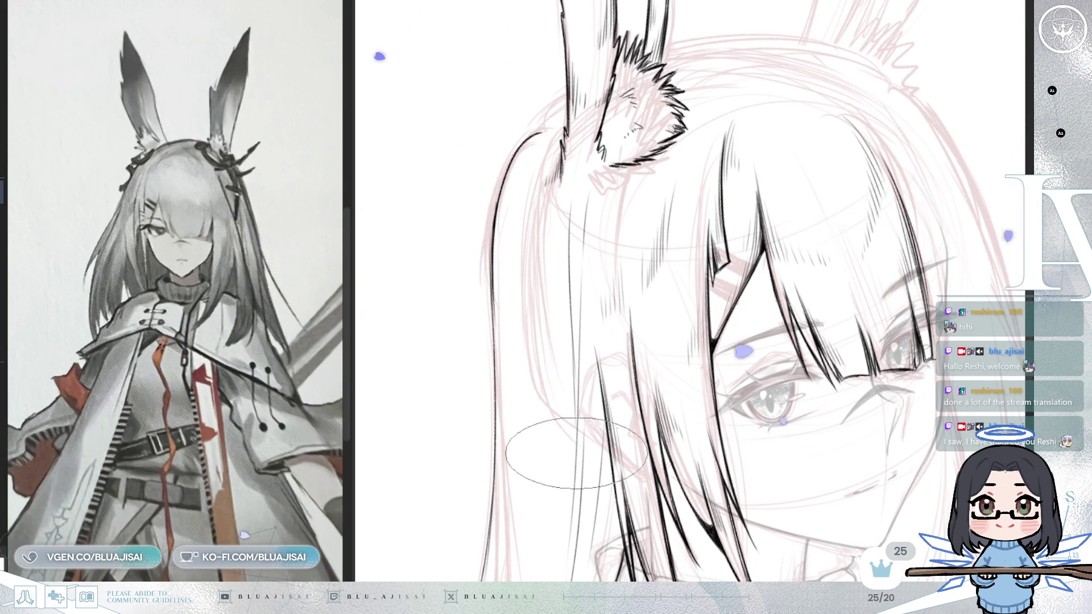
Ink a short strand and a longer strand of hair just below the ear
scroll(600, 452, up, 1)
drag(546, 165, 535, 219)
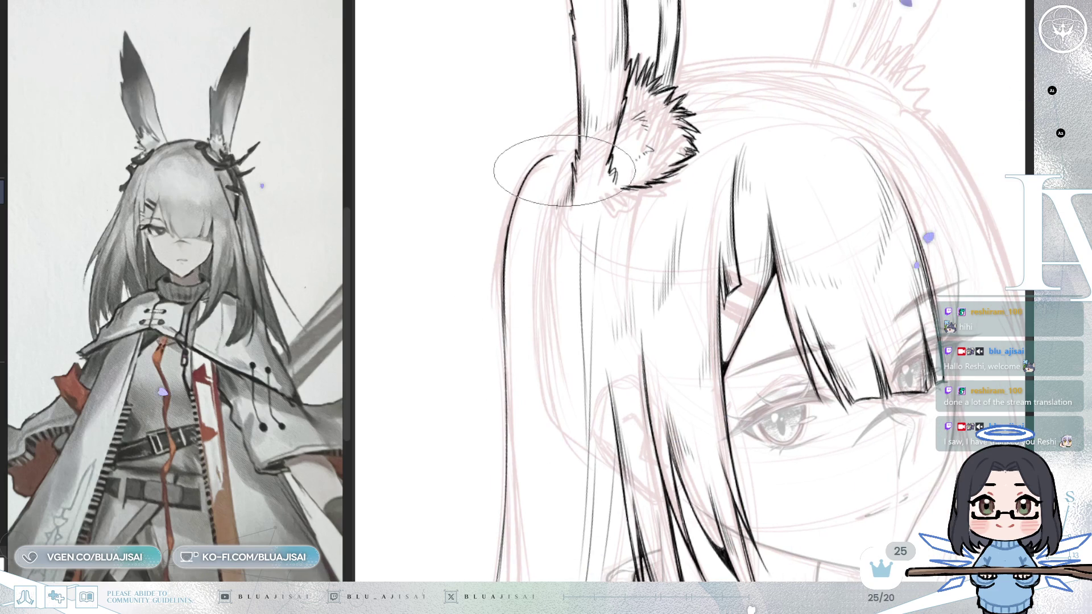
drag(555, 151, 540, 276)
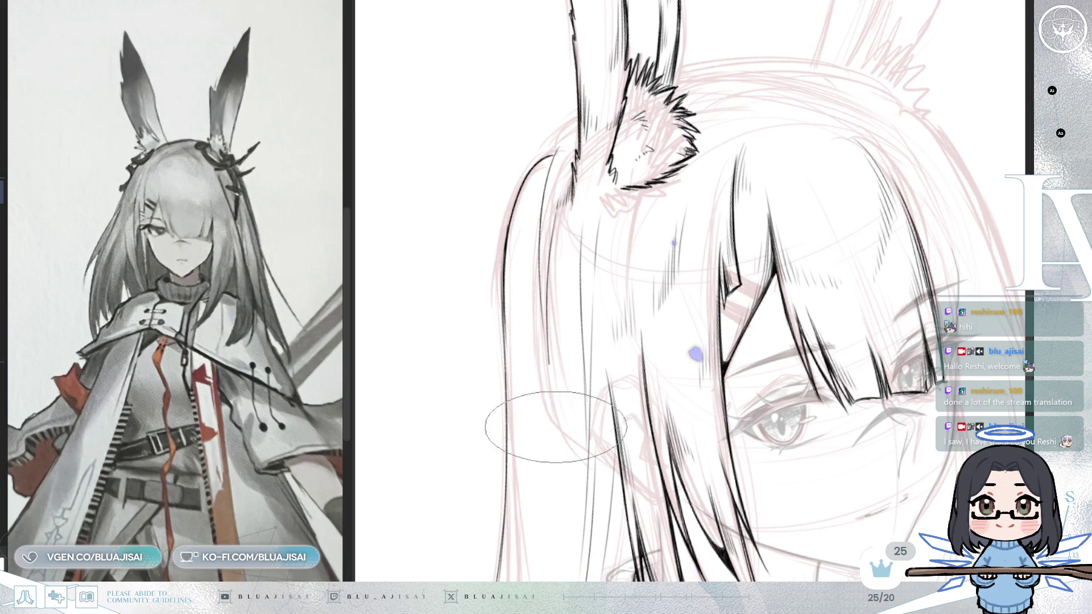
Ink a long strand from below the eye down toward the neck
mouse_move(626, 53)
mouse_down()
mouse_move(563, 137)
mouse_move(523, 237)
mouse_up()
key(End)
key(End)
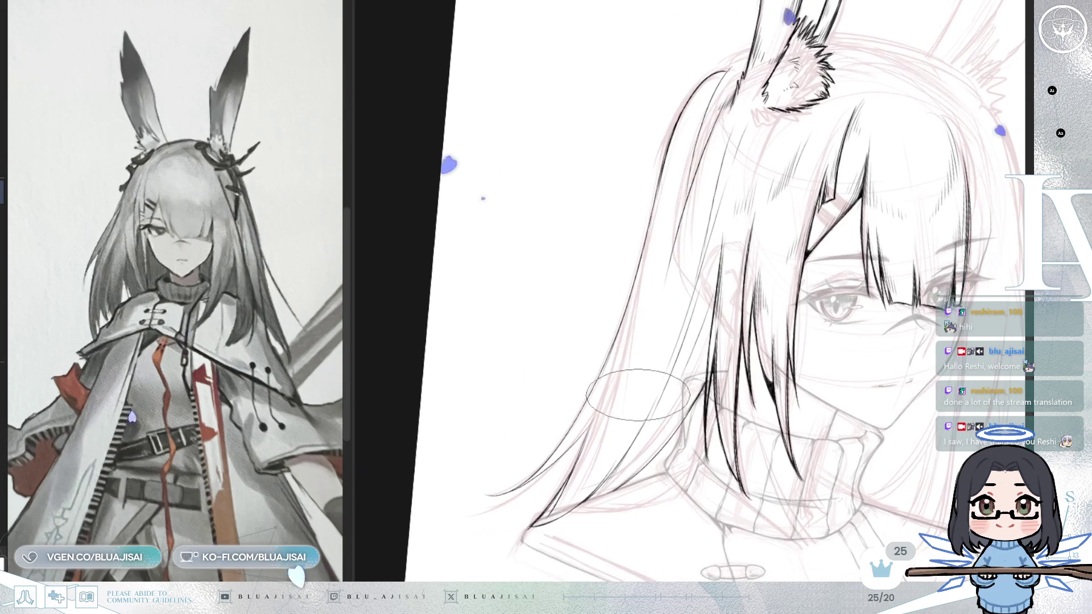
key(h)
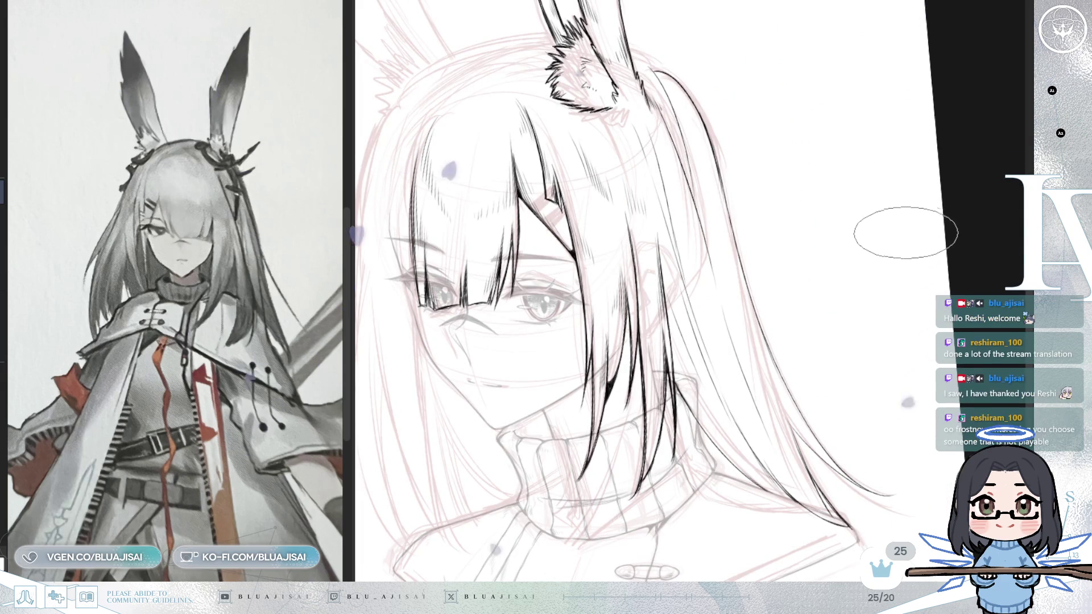
key(Home)
drag(896, 239, 921, 313)
mouse_move(866, 269)
mouse_down()
mouse_move(892, 256)
mouse_move(721, 256)
mouse_up()
scroll(876, 256, up, 1)
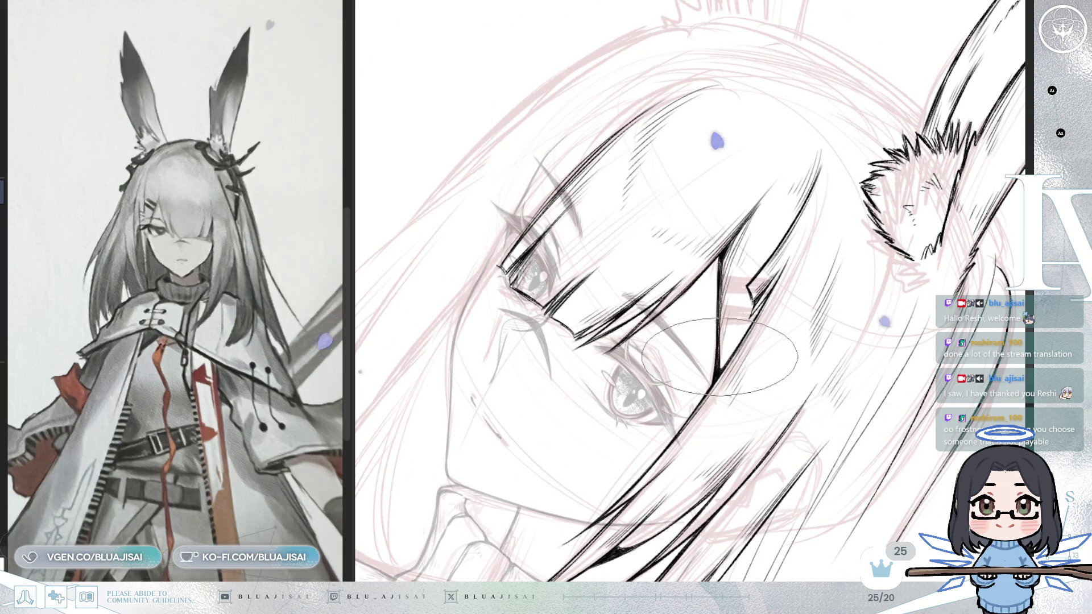
mouse_move(720, 356)
mouse_down()
mouse_move(819, 250)
mouse_move(701, 275)
mouse_up()
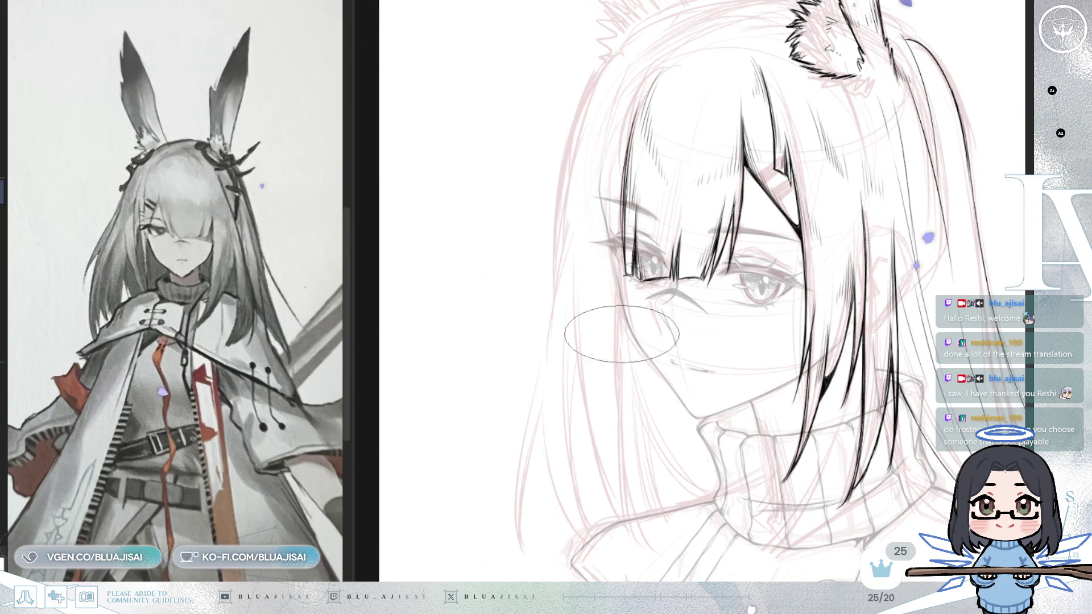
drag(625, 251, 620, 518)
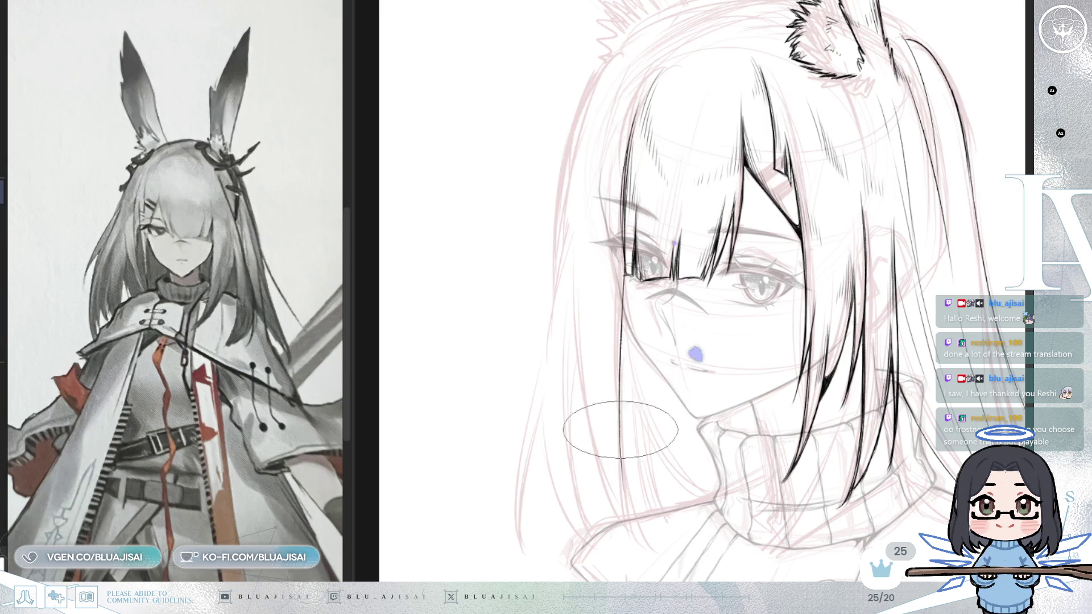
drag(622, 455, 640, 526)
Ink the left outer hair edge, an inner edge strand, and two long strands from the bangs
drag(590, 186, 573, 322)
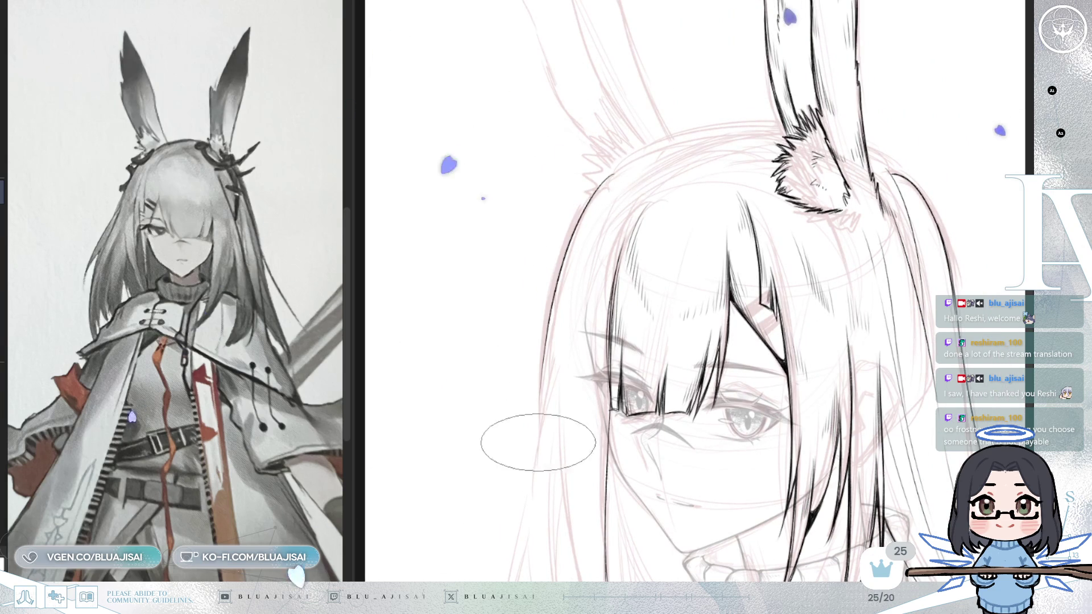
drag(566, 379, 557, 218)
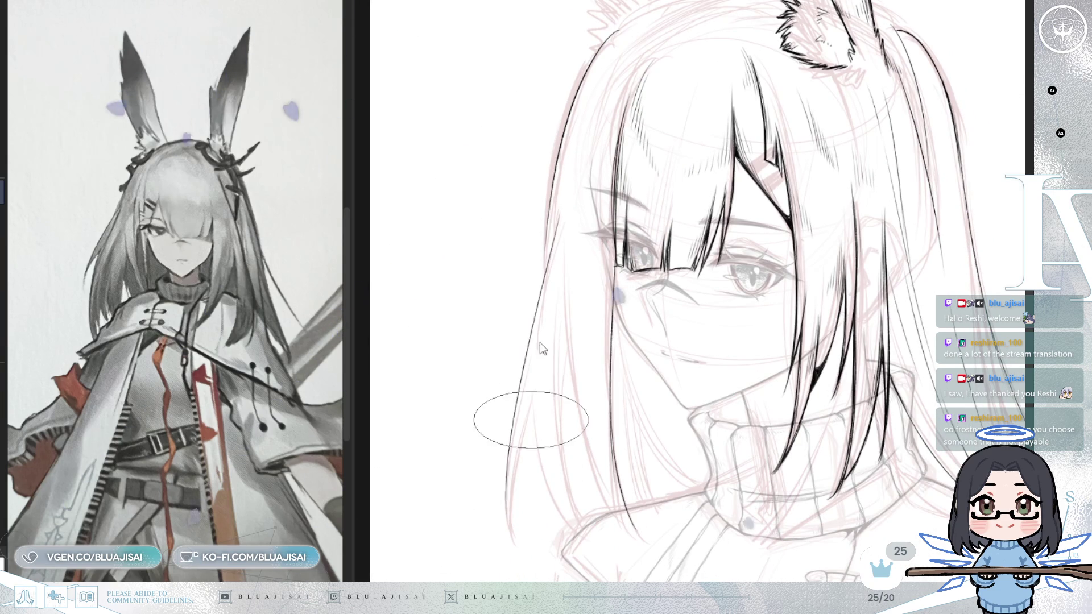
mouse_move(541, 288)
mouse_down()
mouse_move(494, 386)
mouse_move(532, 552)
mouse_up()
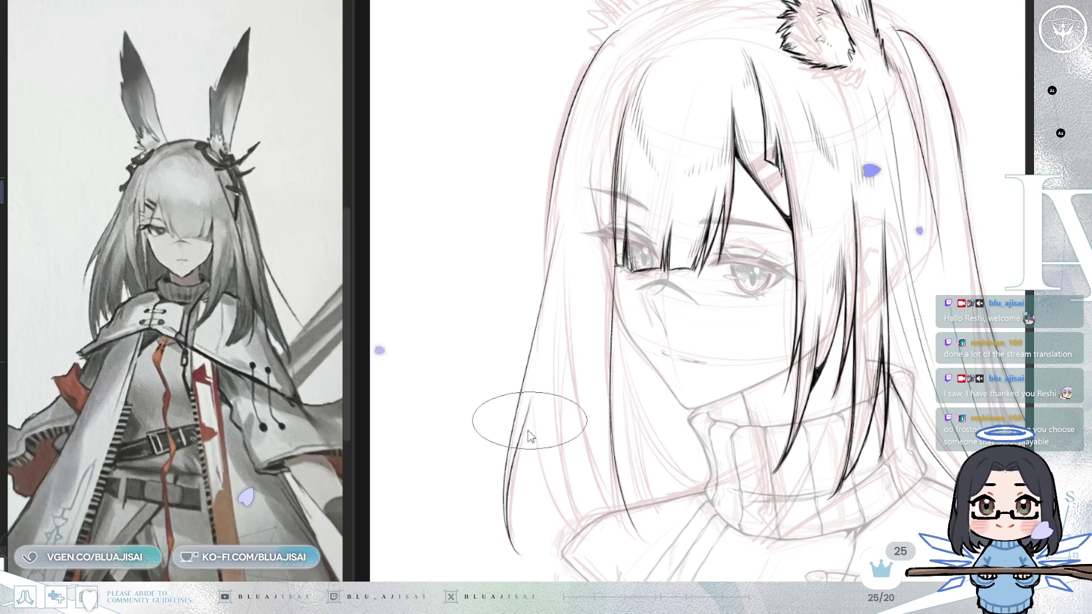
drag(528, 411, 545, 495)
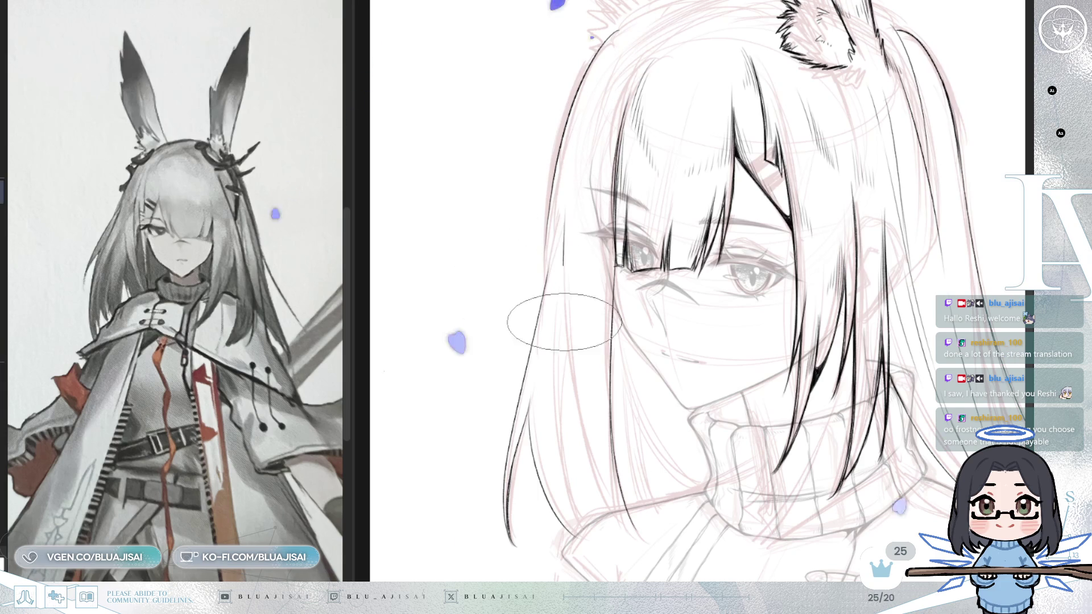
drag(564, 231, 585, 378)
drag(546, 239, 586, 484)
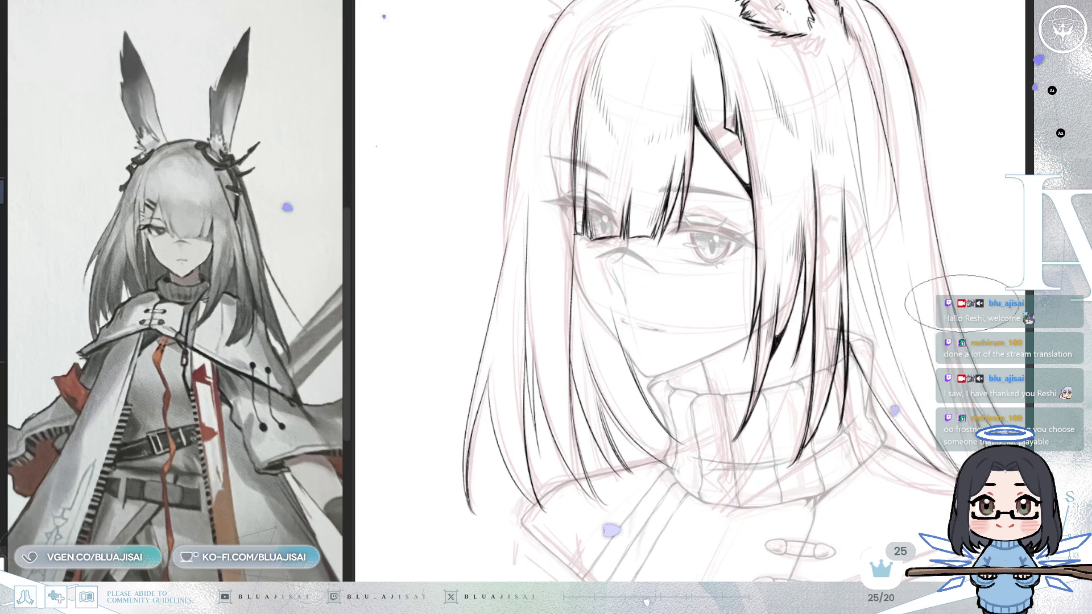
scroll(697, 373, up, 2)
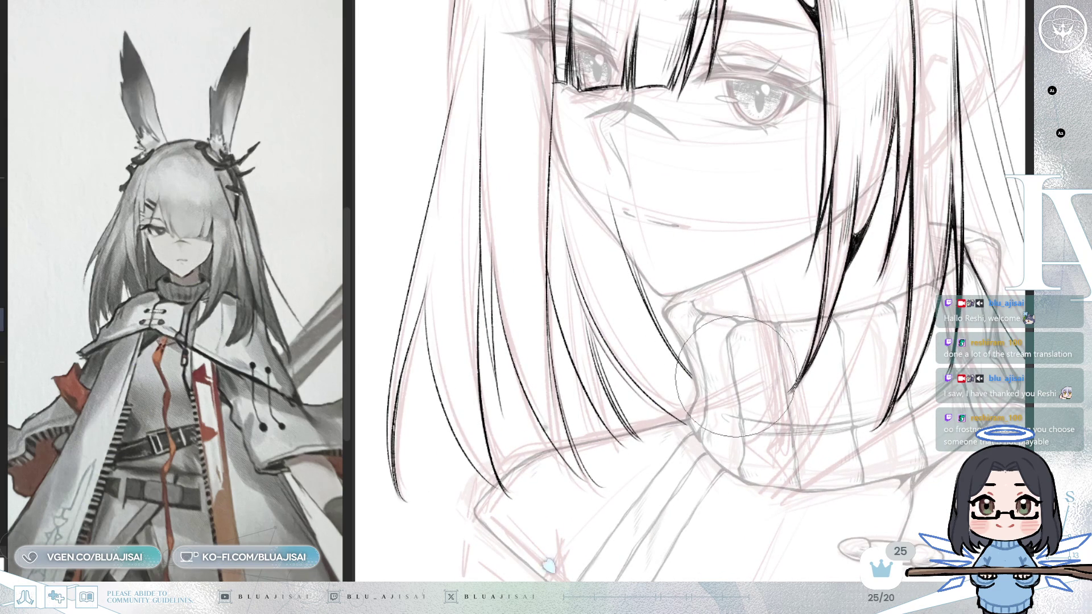
scroll(692, 442, up, 1)
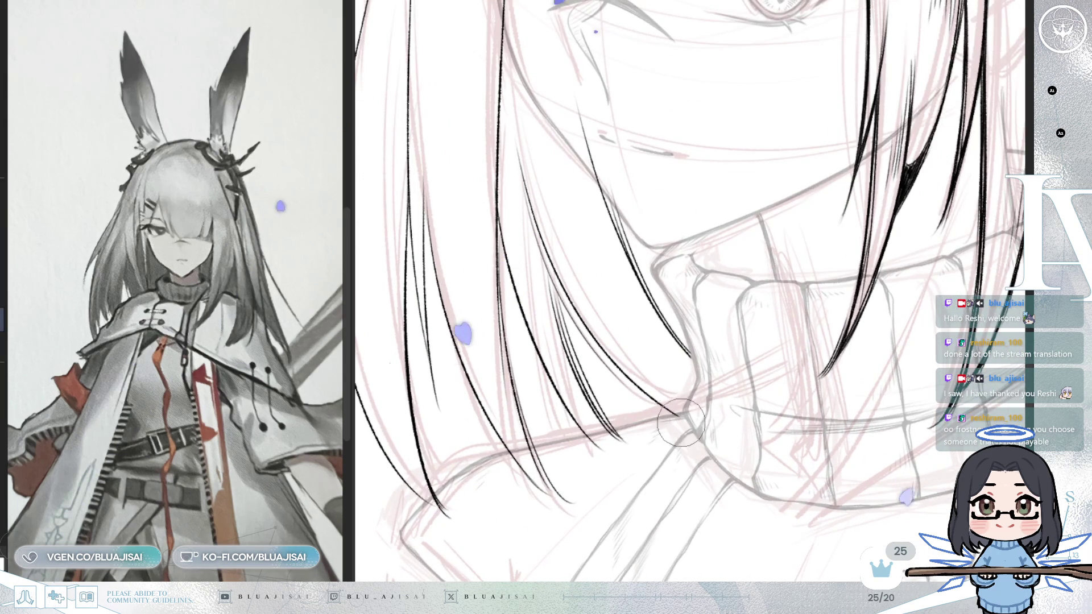
mouse_move(678, 423)
mouse_down()
mouse_move(755, 383)
mouse_move(719, 374)
mouse_move(739, 364)
mouse_move(742, 383)
mouse_move(760, 368)
mouse_up()
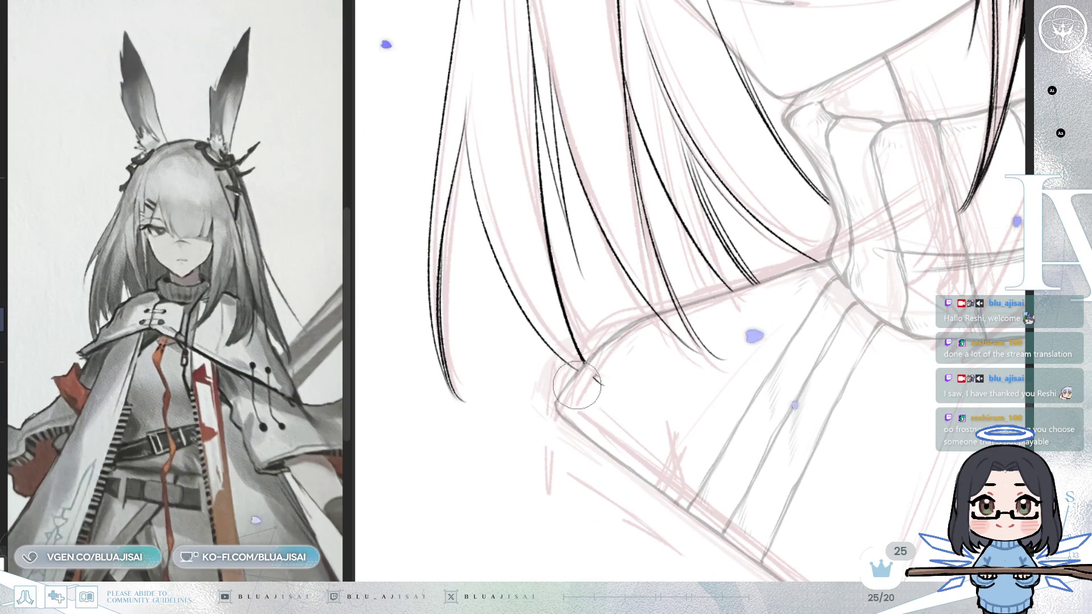
drag(619, 378, 680, 507)
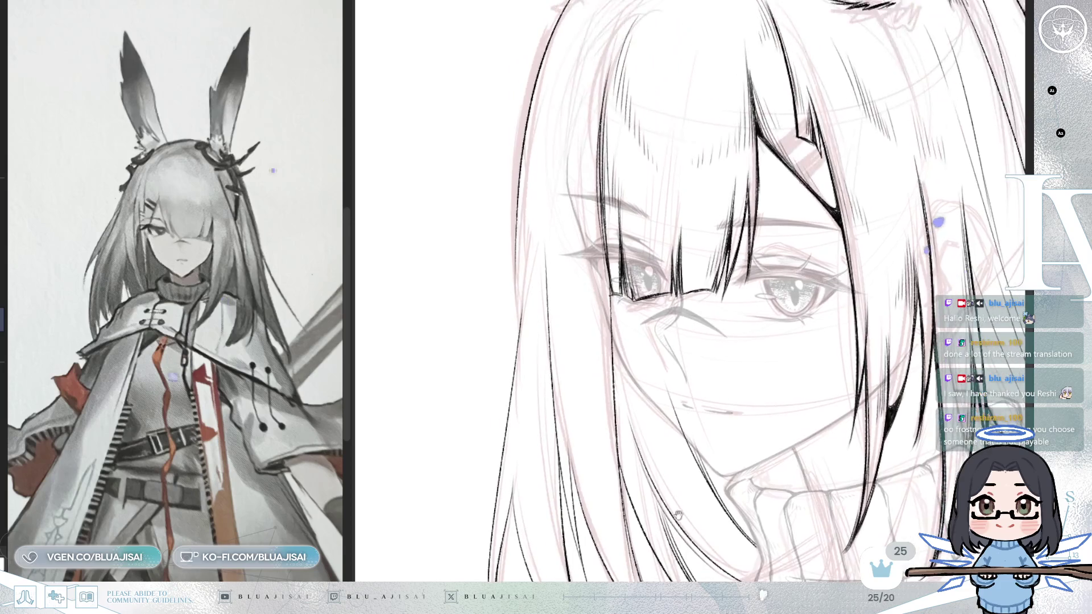
key(e)
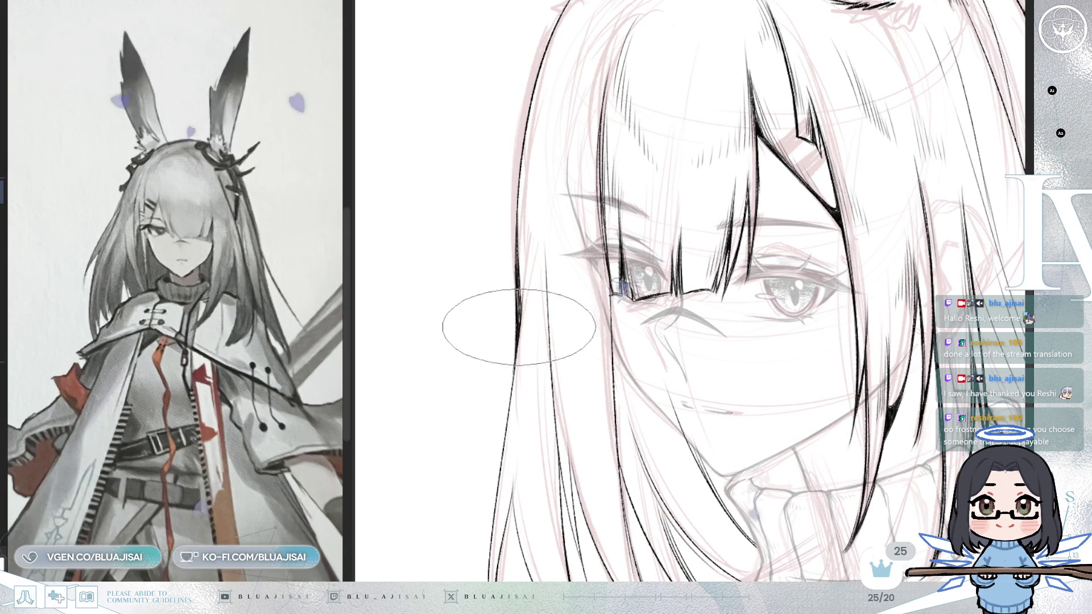
scroll(524, 288, down, 5)
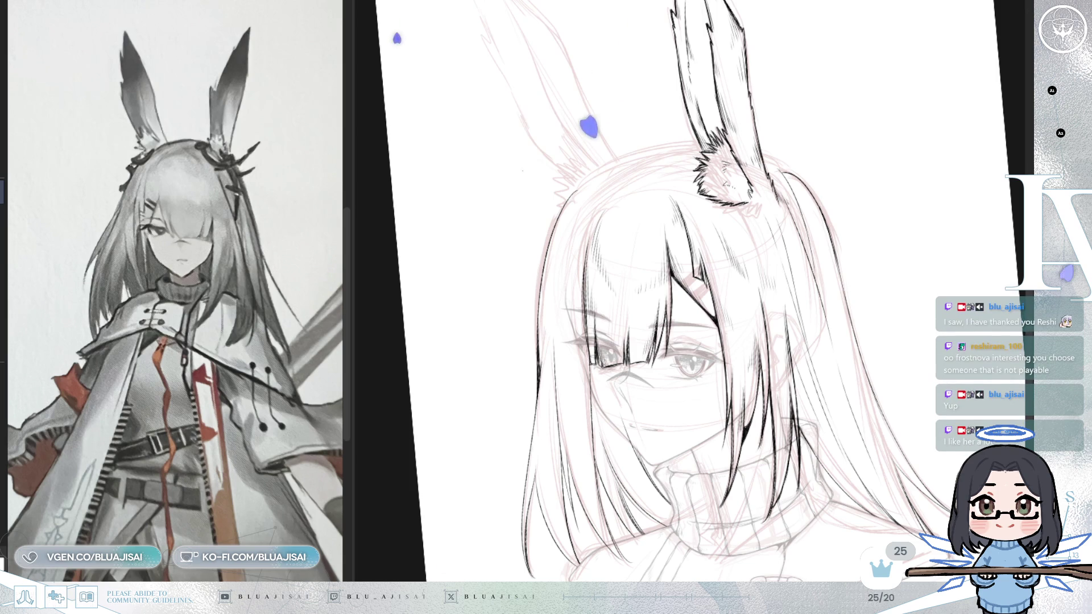
Rotate and zoom the view onto the ear and hairline, then return it to upright
scroll(715, 284, up, 5)
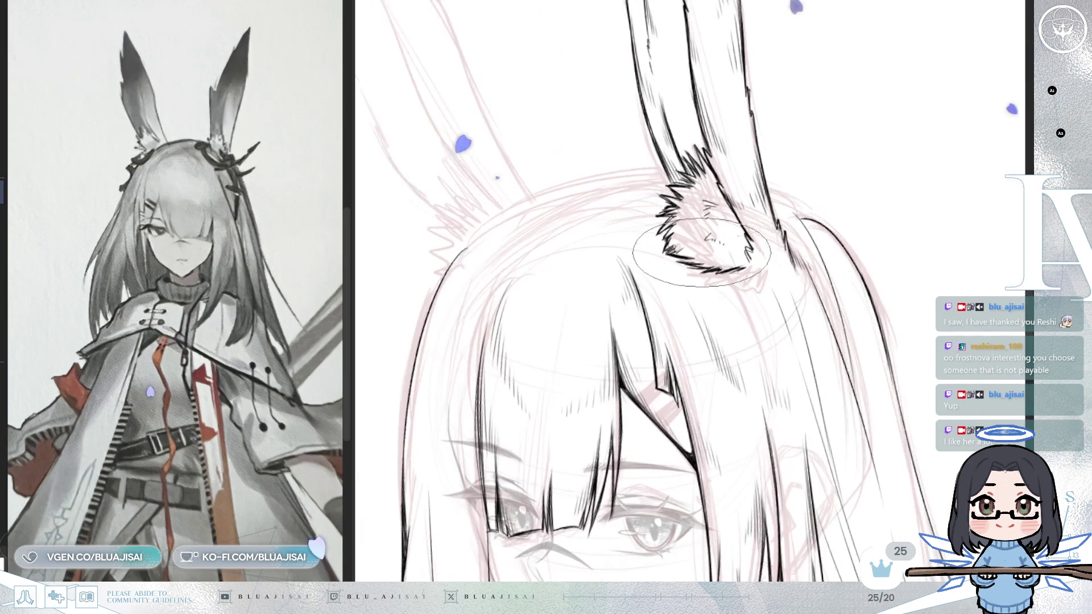
mouse_move(715, 284)
mouse_down()
mouse_move(654, 273)
mouse_move(546, 279)
mouse_up()
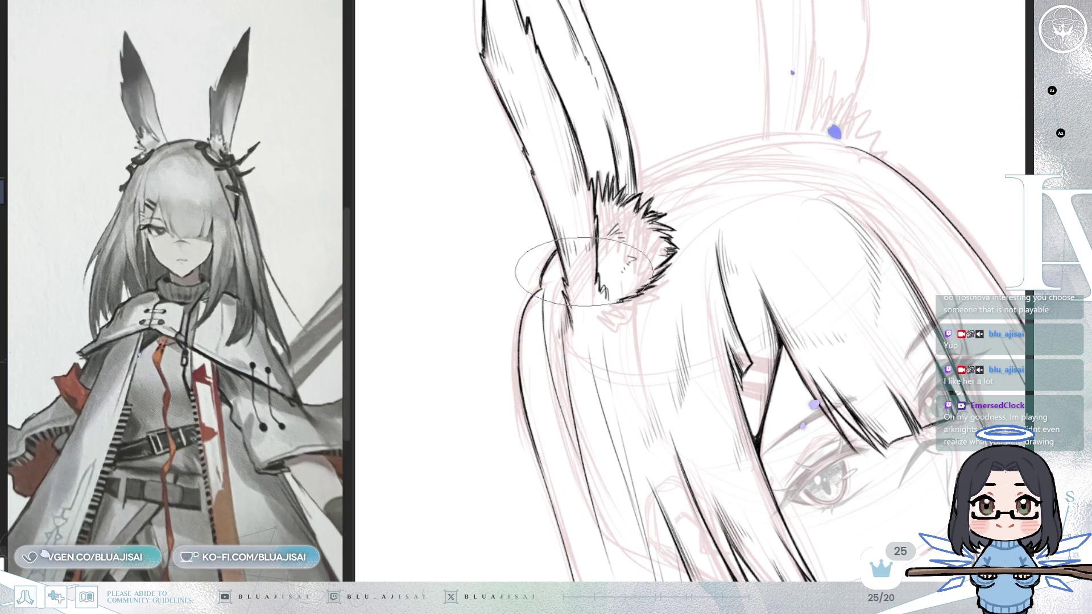
drag(847, 136, 756, 114)
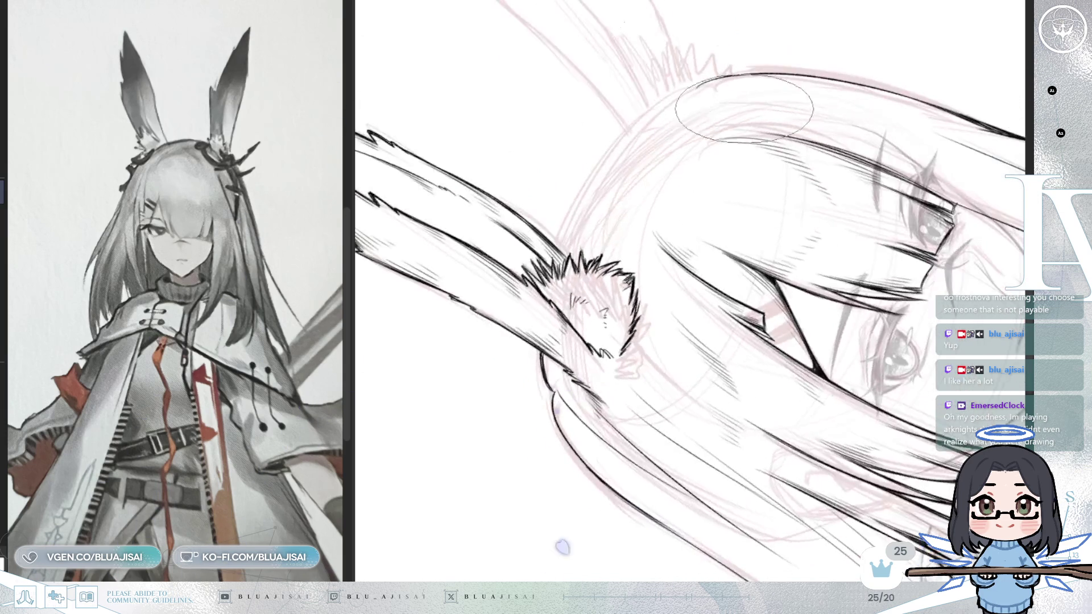
mouse_move(608, 180)
mouse_down()
mouse_move(796, 114)
mouse_move(927, 85)
mouse_up()
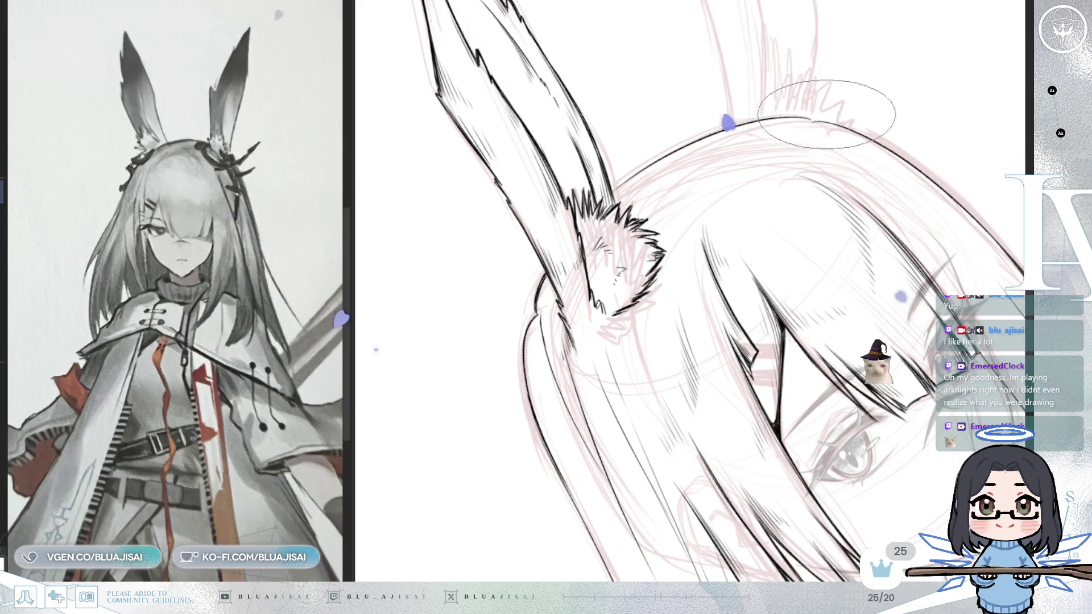
mouse_move(861, 105)
mouse_down()
mouse_move(796, 171)
mouse_move(625, 278)
mouse_move(613, 302)
mouse_up()
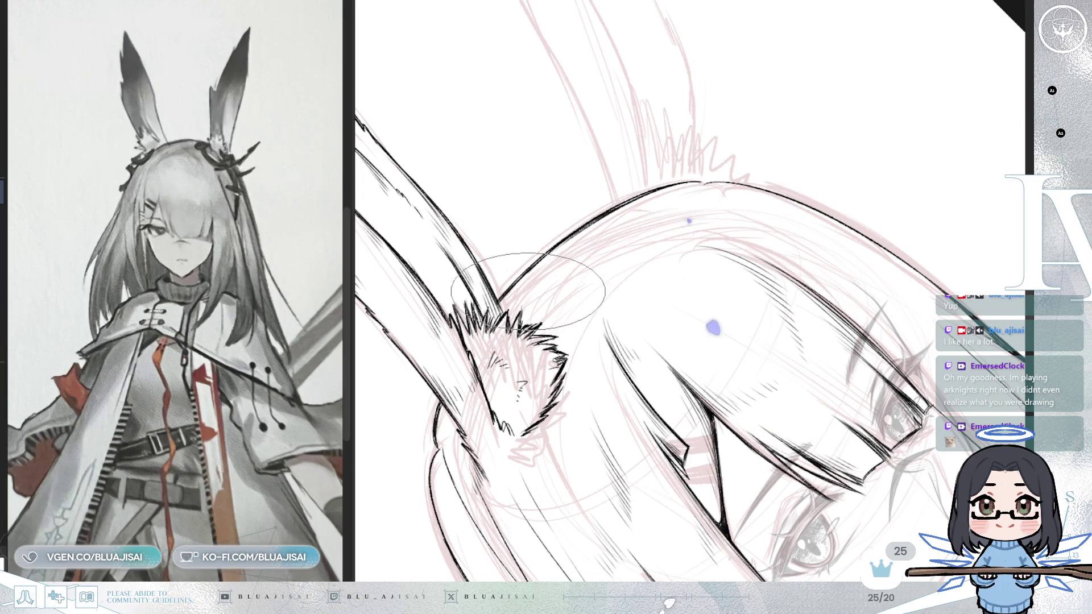
key(5)
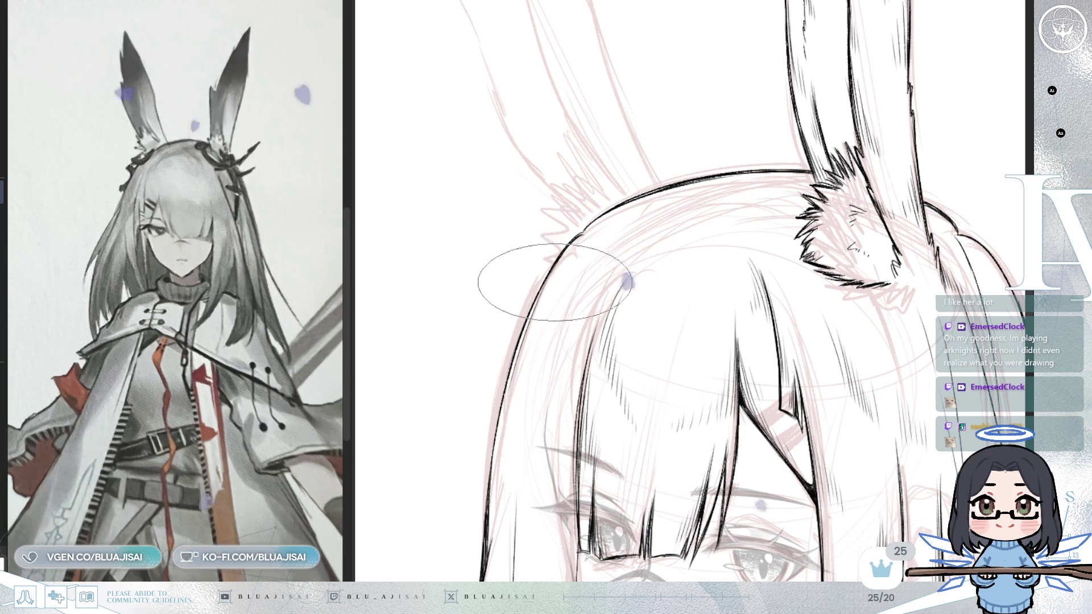
drag(660, 285, 619, 150)
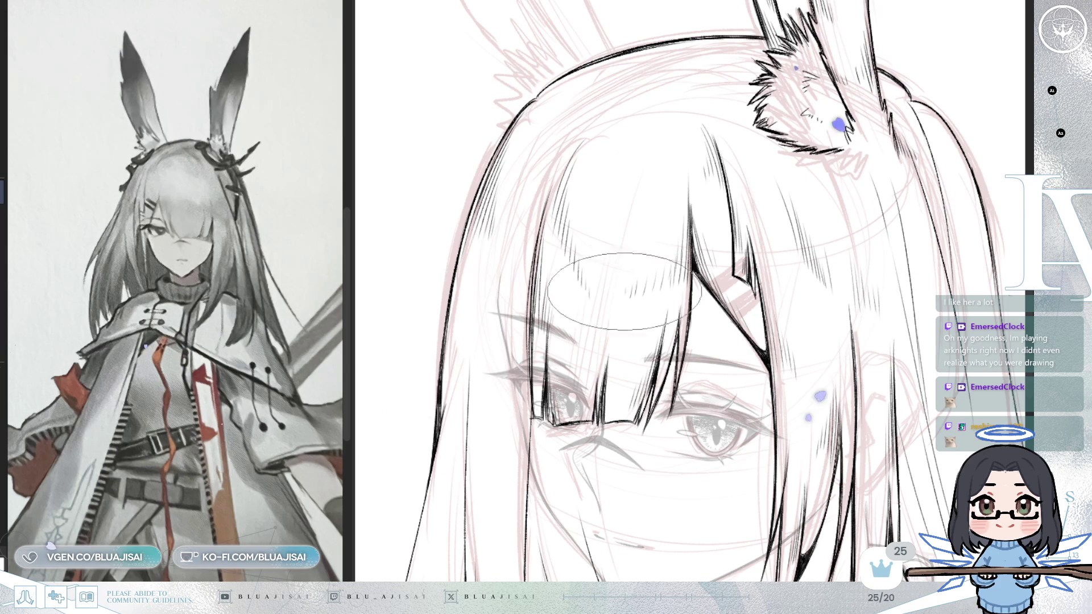
drag(619, 282, 616, 302)
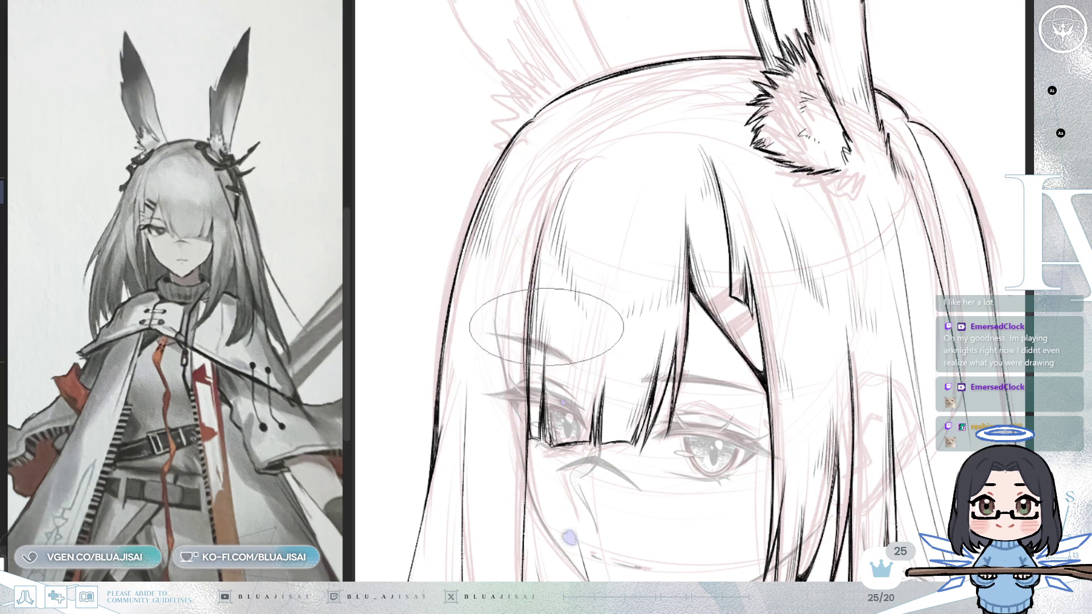
scroll(580, 228, up, 2)
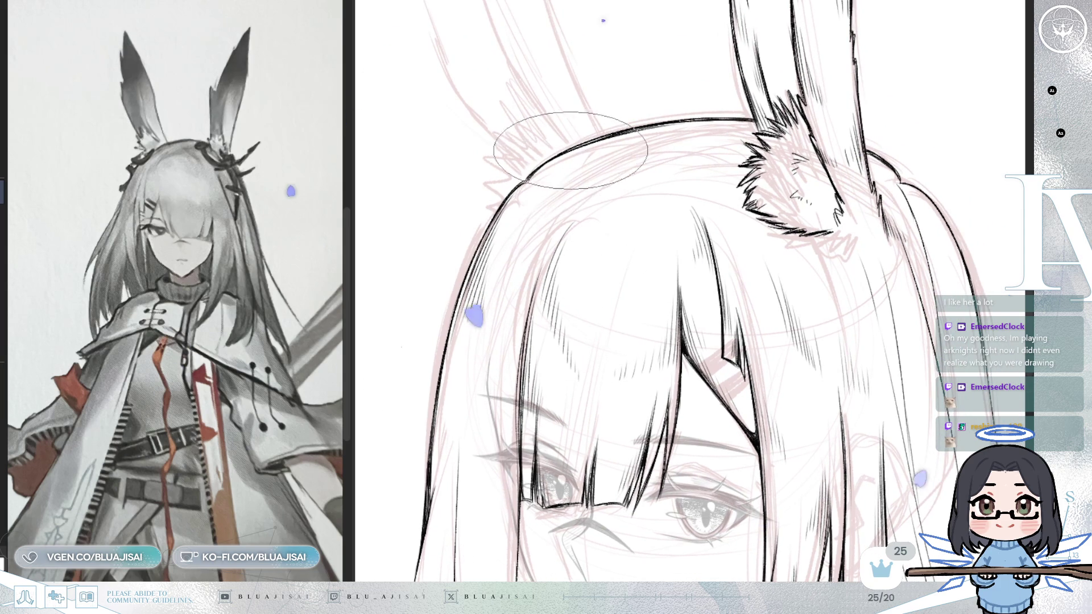
Mirror the canvas, recenter on the ear, tilt clockwise and zoom out over the head
key(m)
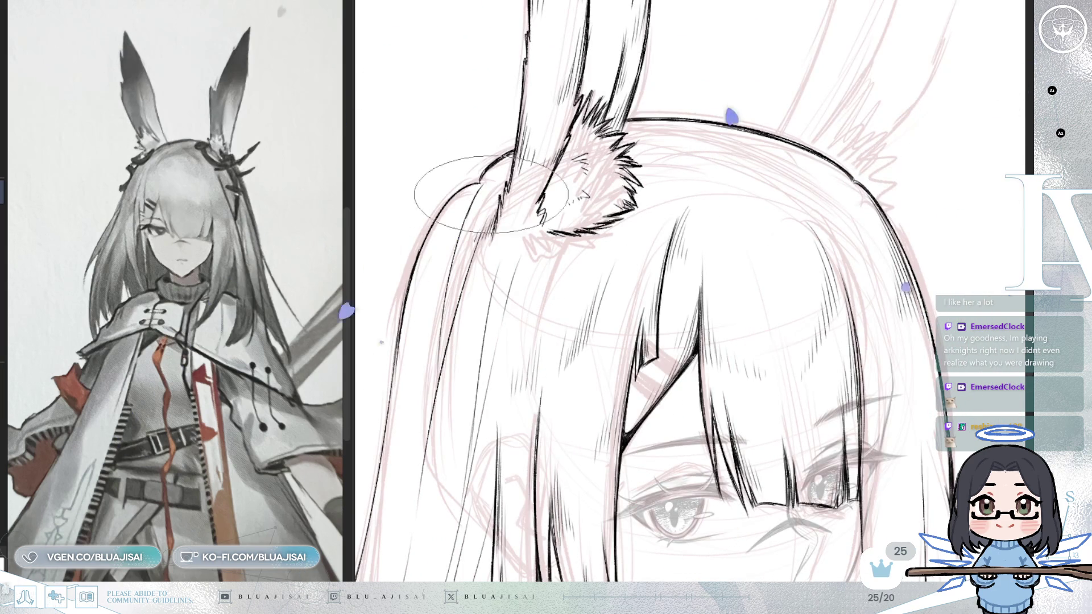
mouse_move(450, 188)
mouse_down()
mouse_move(563, 164)
mouse_move(603, 144)
mouse_up()
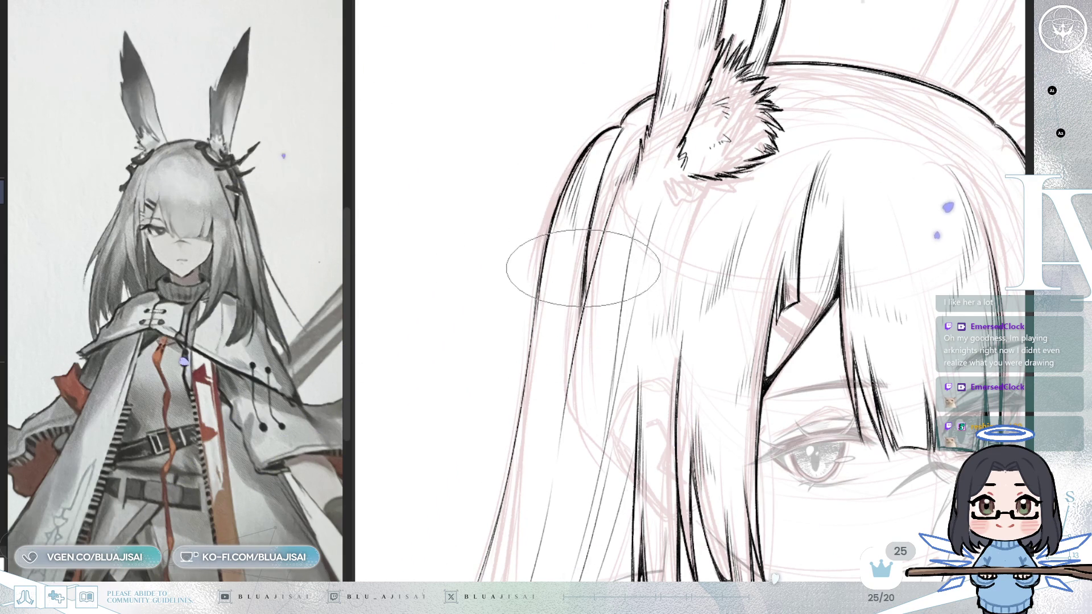
key(minus)
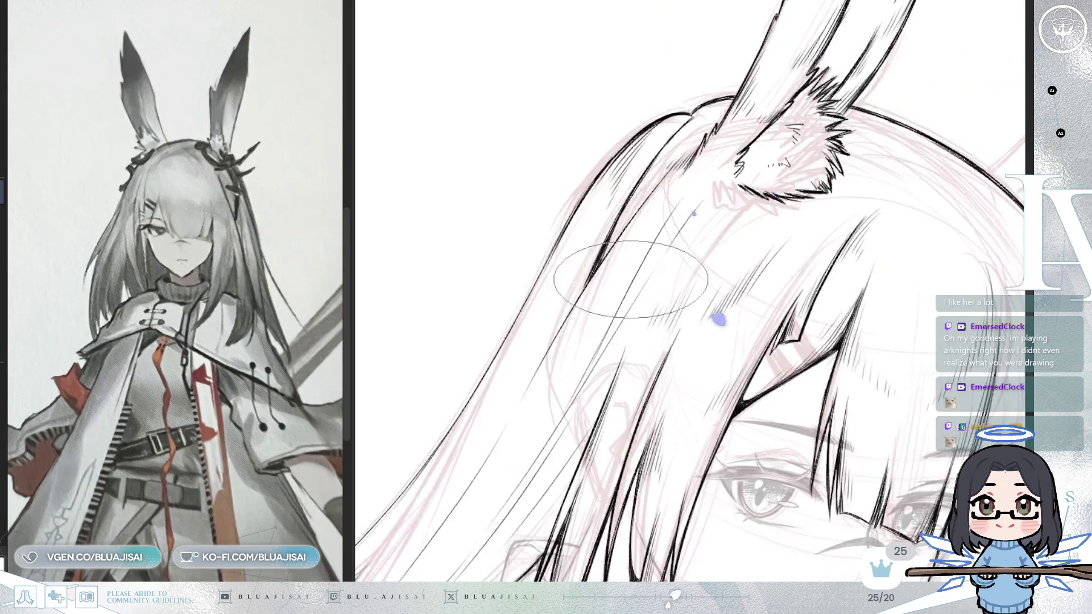
key(minus)
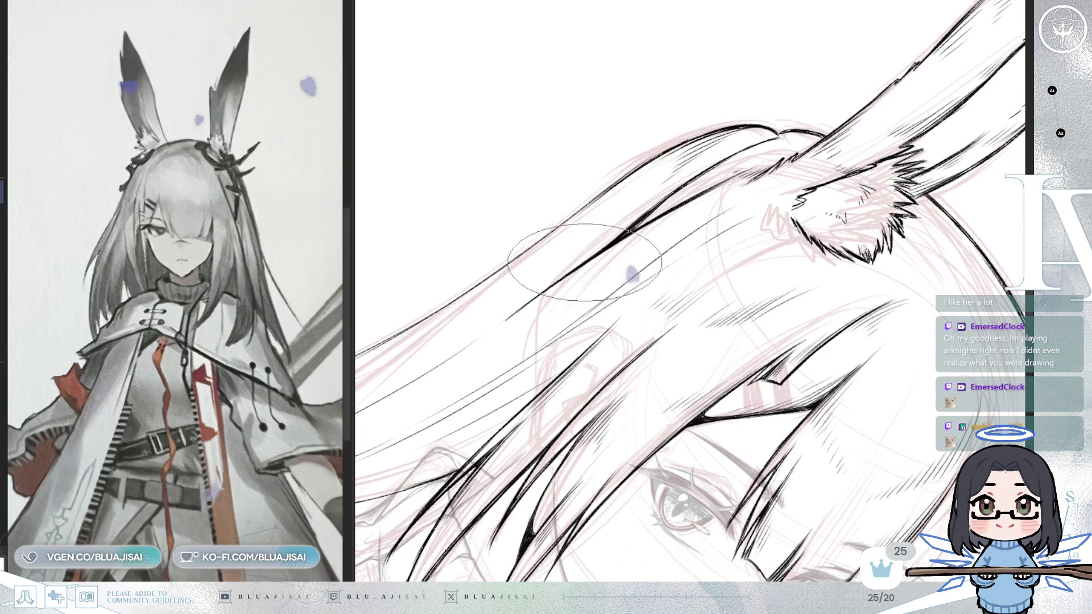
scroll(683, 192, down, 5)
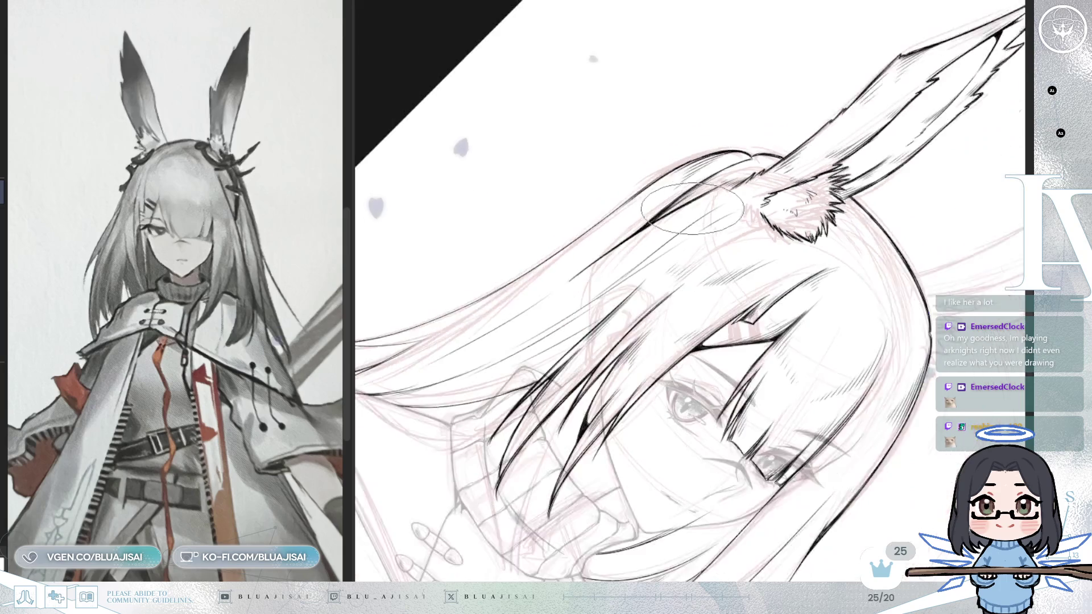
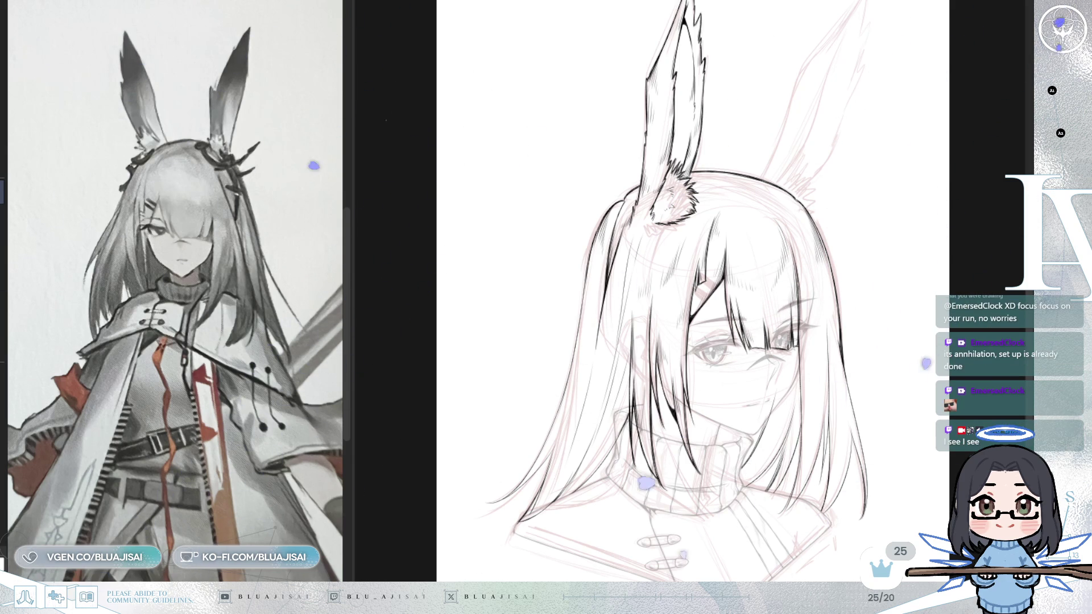
Zoom onto the head and enlarge the brush to a wide, flat elliptical tip
scroll(604, 225, up, 2)
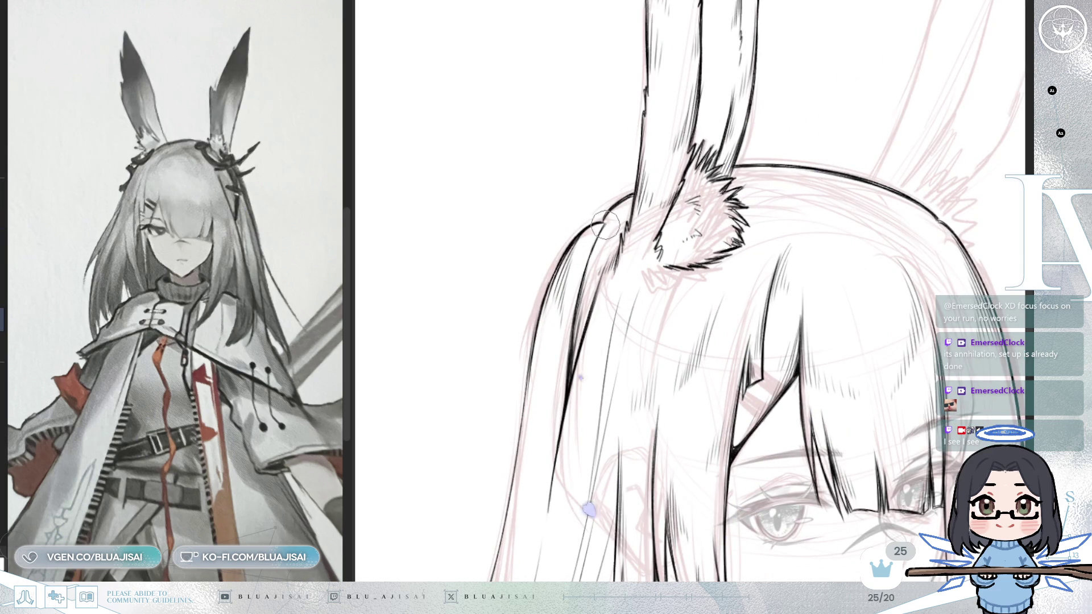
key(e)
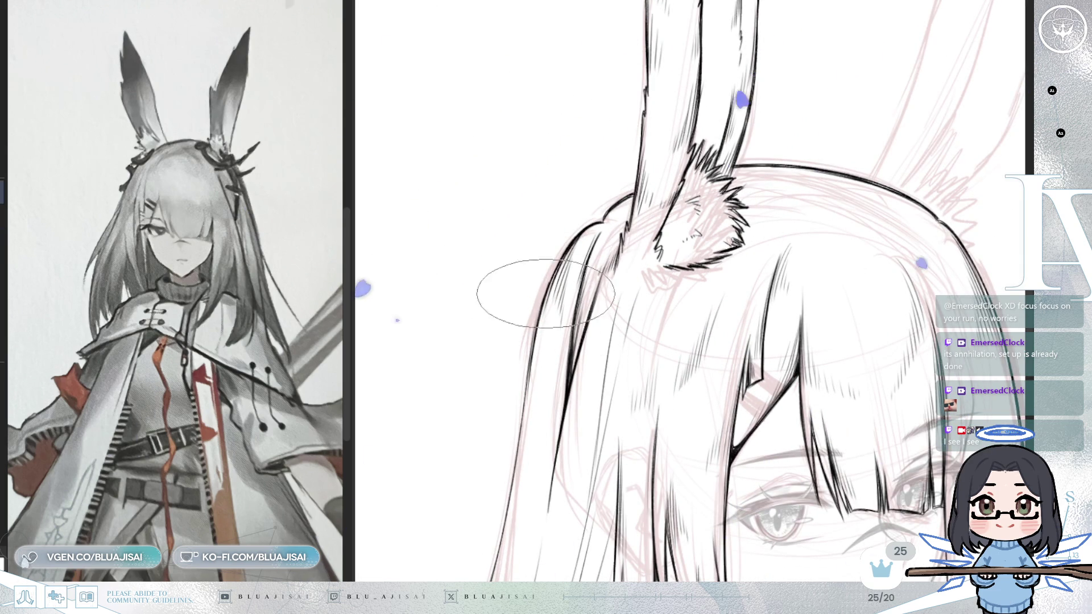
drag(532, 336, 567, 140)
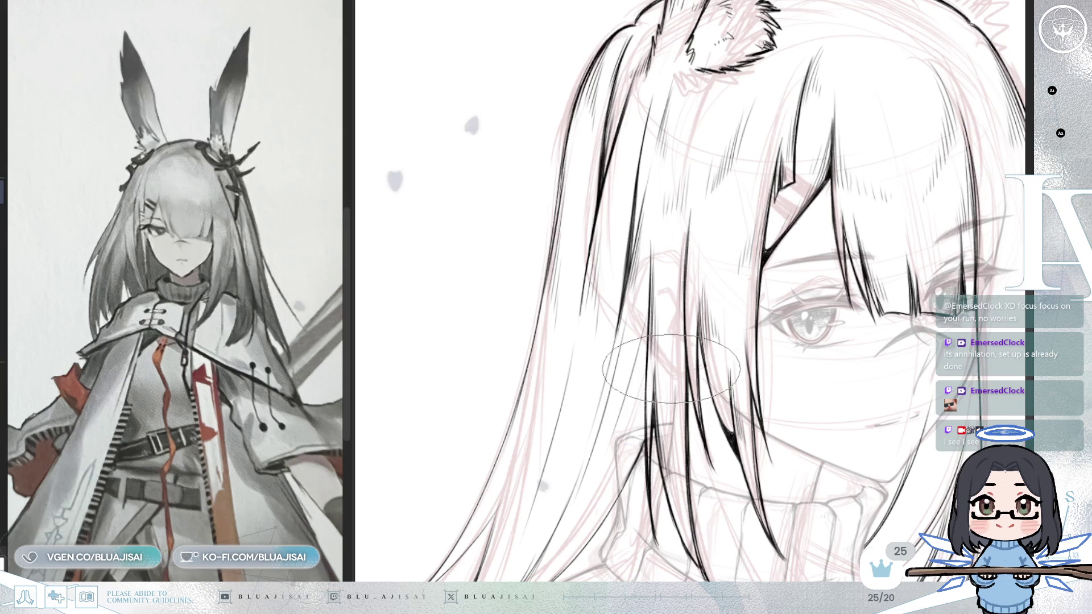
Follow the inked hair strands down to their tips beside the collar, rotating the canvas counterclockwise
scroll(631, 319, down, 3)
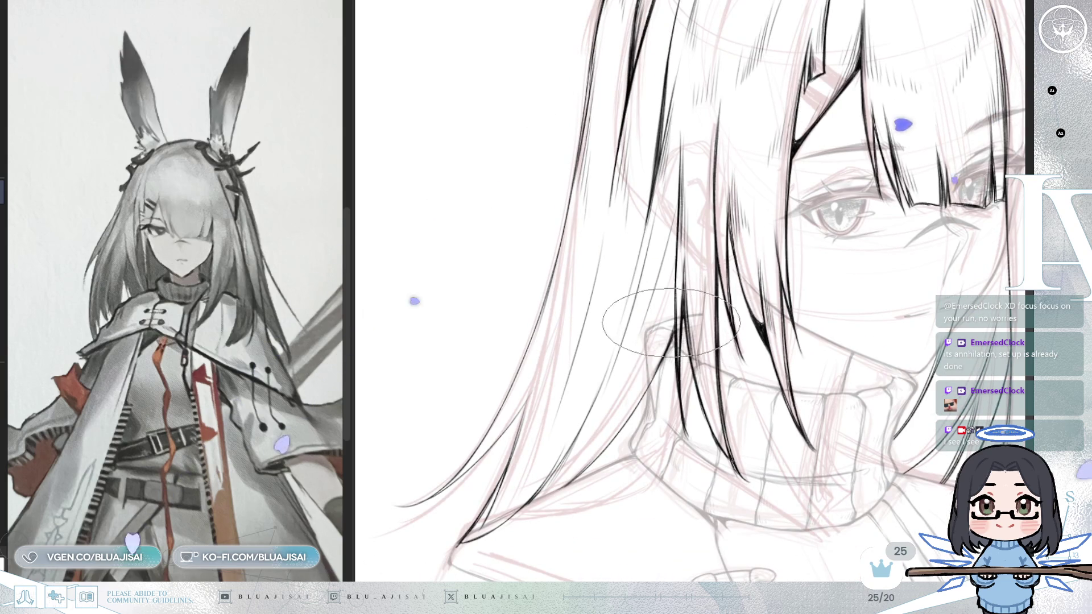
scroll(674, 327, up, 2)
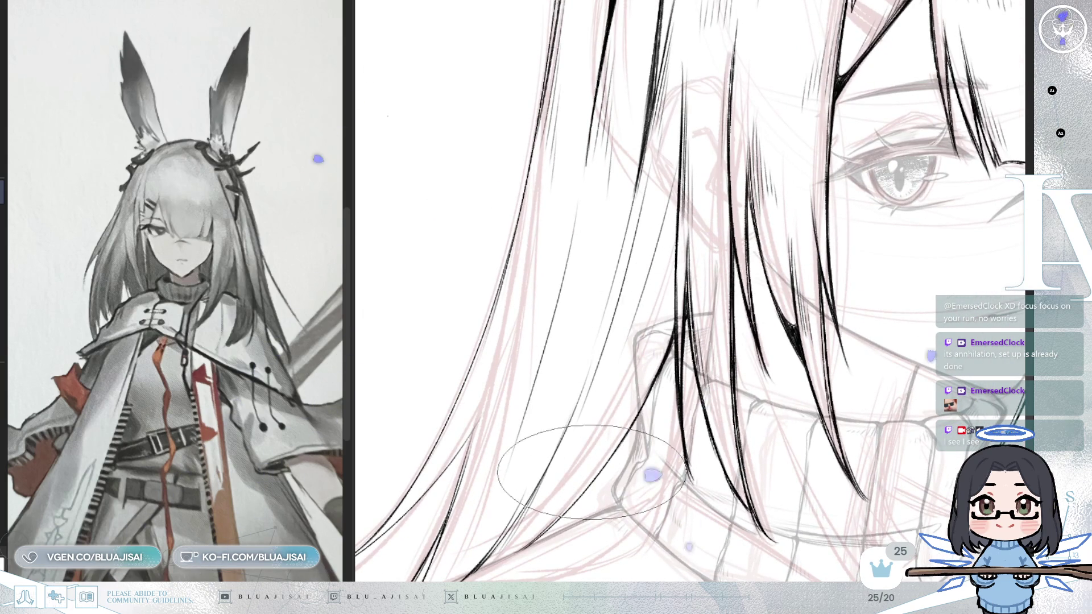
drag(601, 481, 695, 326)
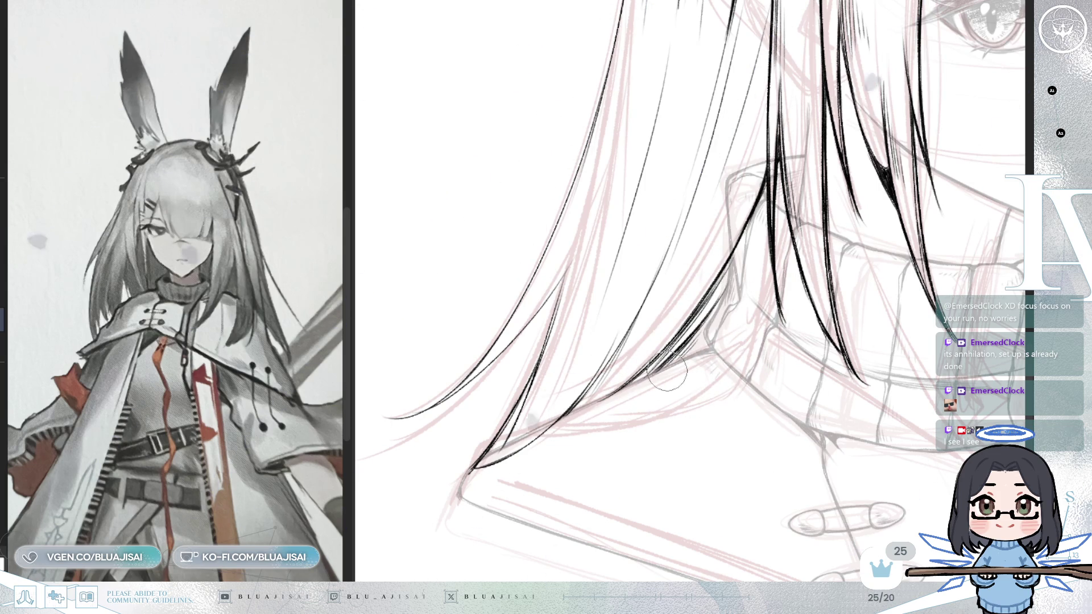
drag(651, 406, 685, 371)
key(minus)
key(minus)
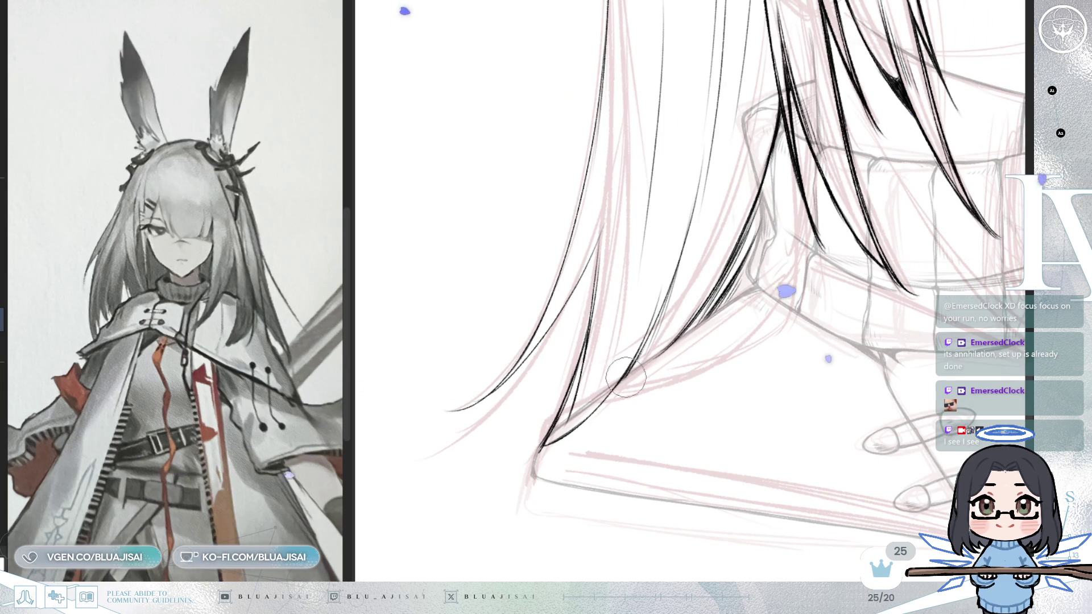
key(minus)
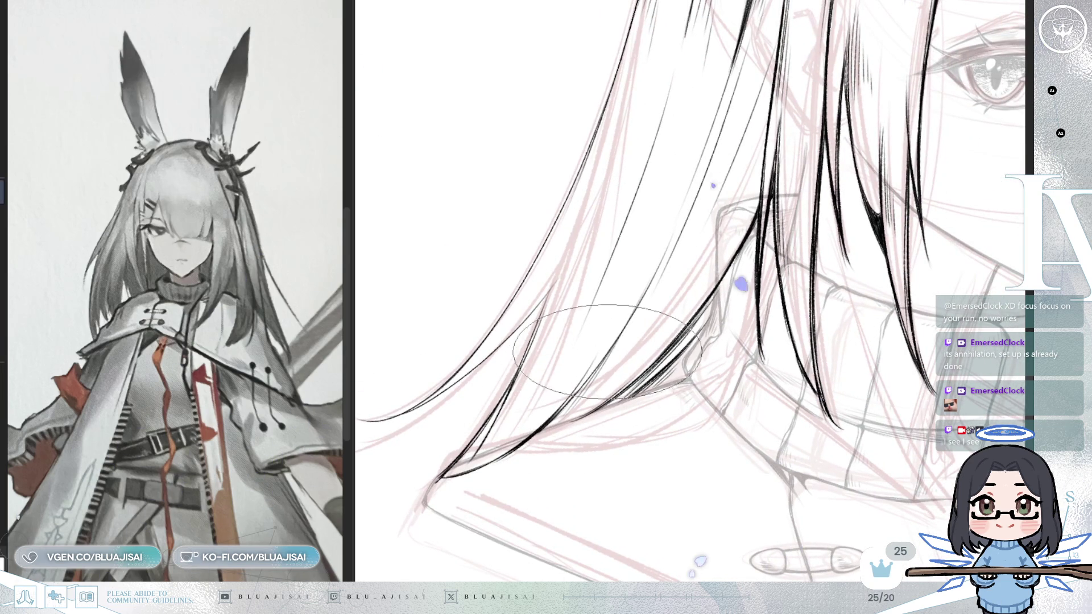
scroll(626, 273, up, 5)
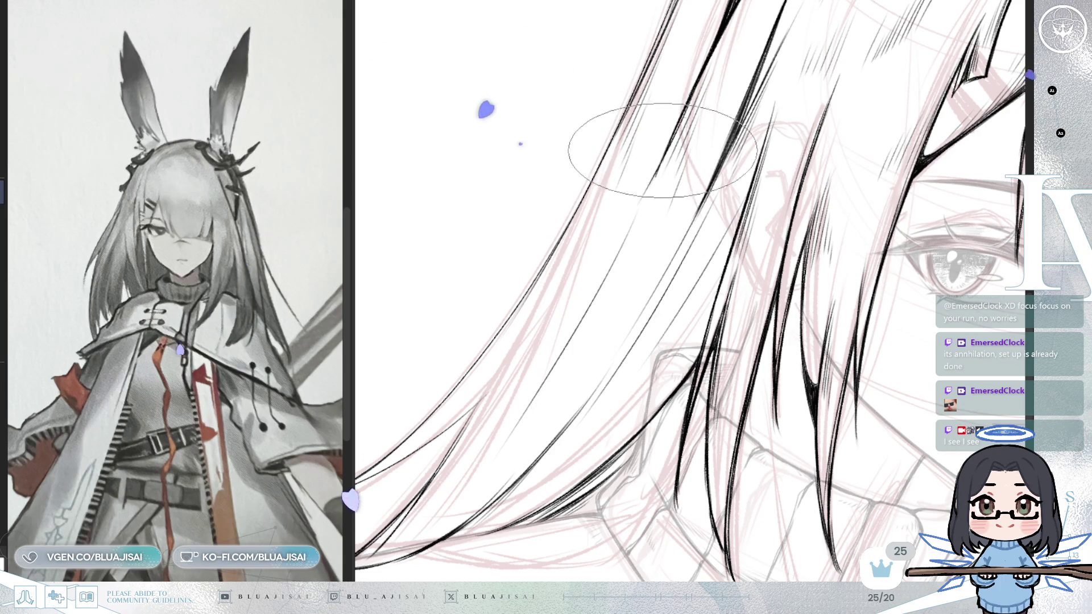
scroll(646, 207, down, 2)
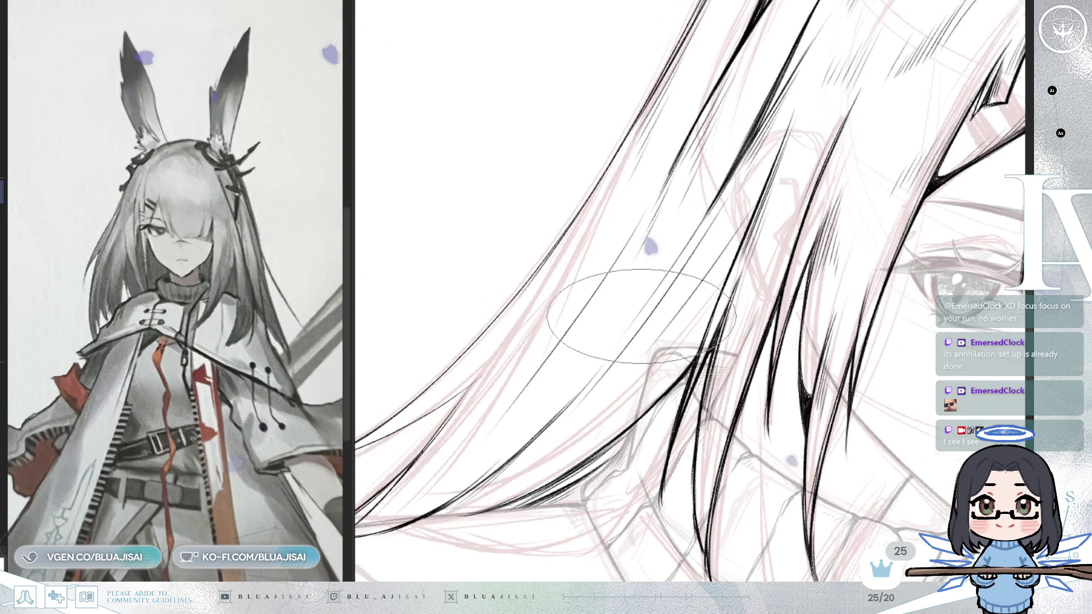
scroll(682, 228, down, 5)
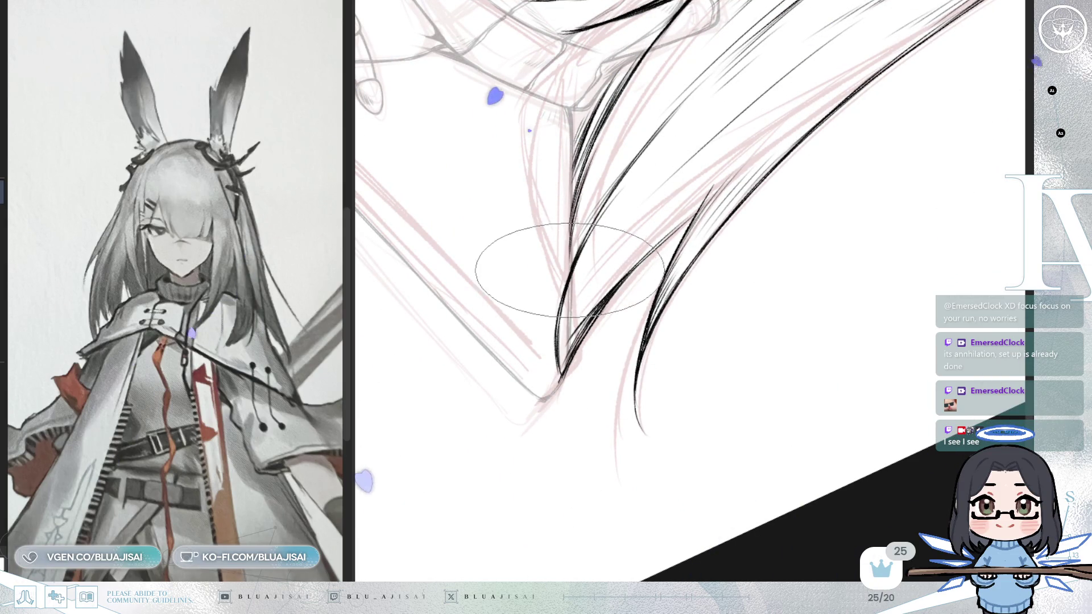
Straighten the canvas rotation and zoom out until the whole upright page of line art fits
scroll(579, 219, up, 2)
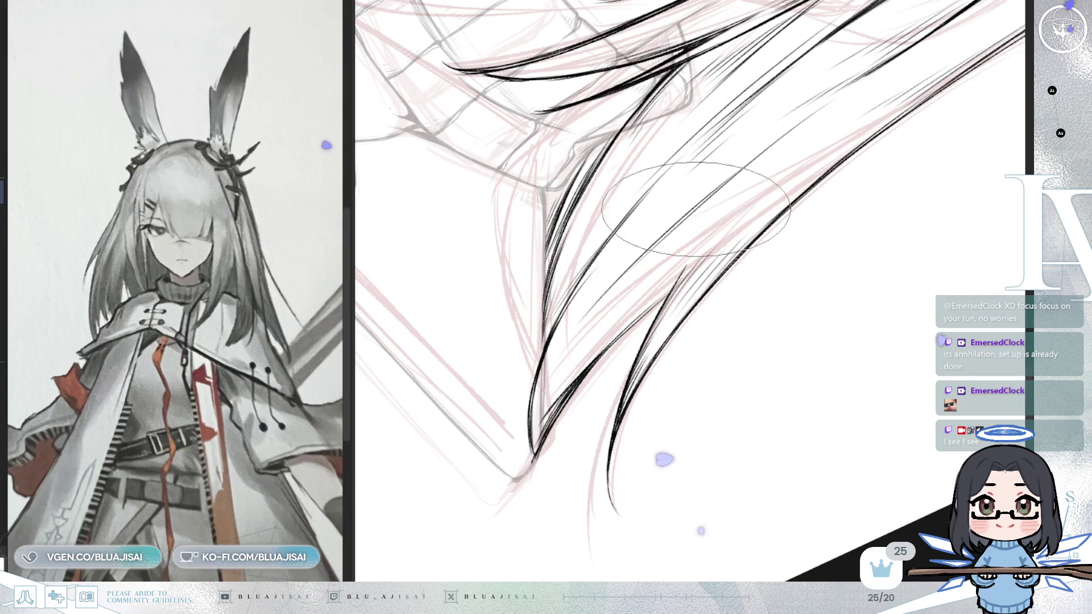
mouse_move(658, 256)
mouse_down()
mouse_move(680, 290)
mouse_move(655, 316)
mouse_up()
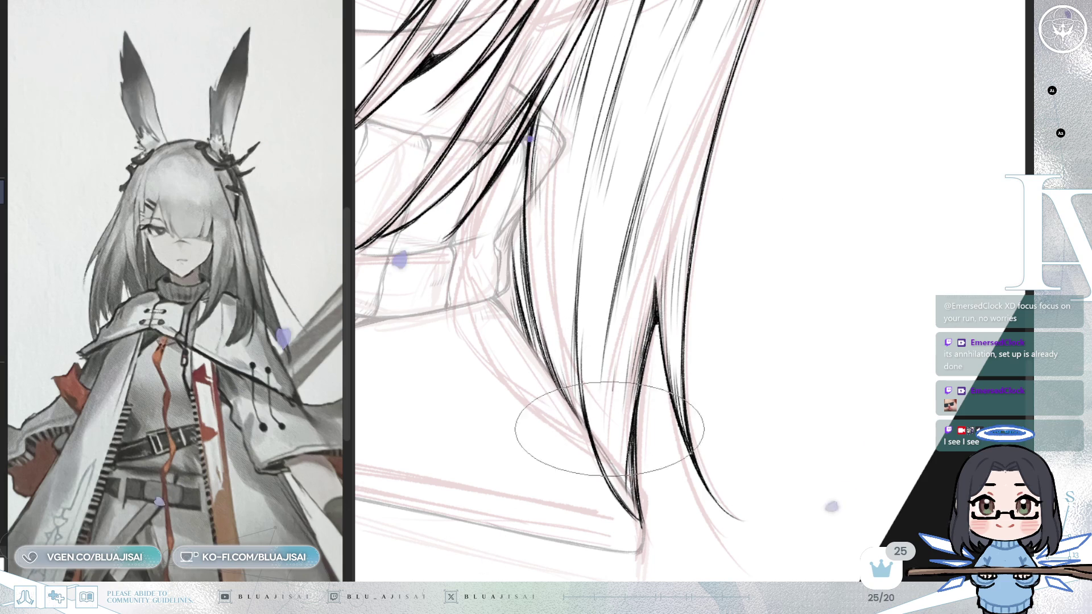
scroll(682, 342, down, 3)
scroll(793, 263, up, 3)
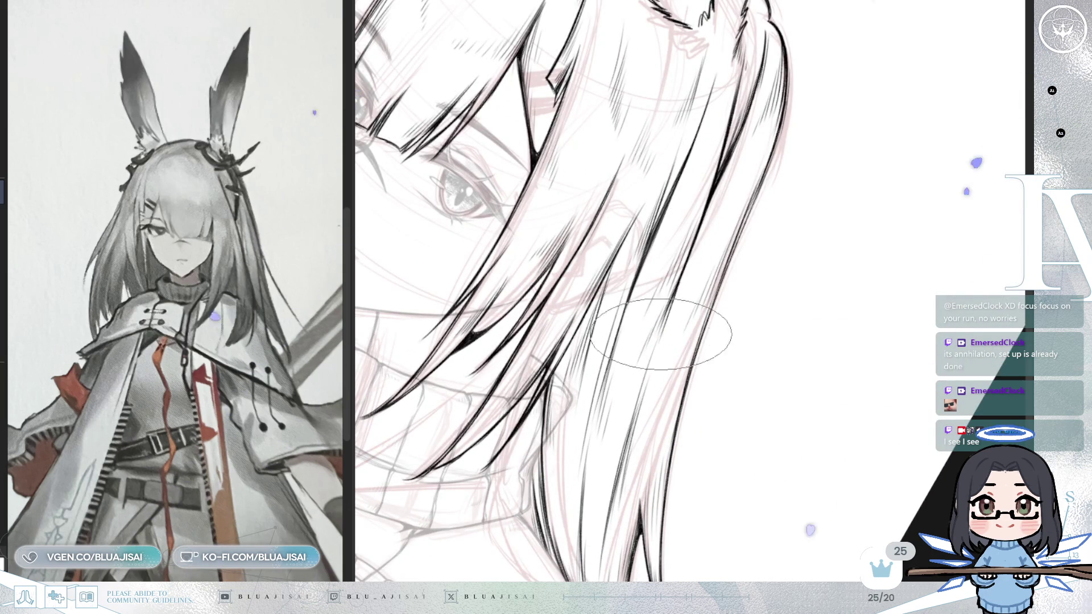
scroll(671, 322, down, 5)
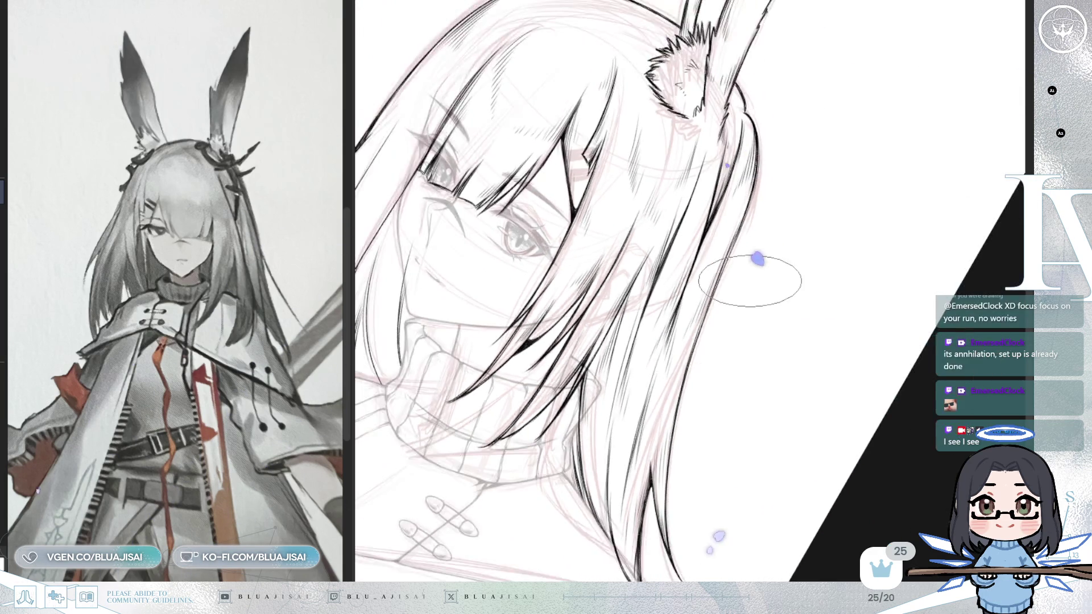
scroll(732, 300, down, 3)
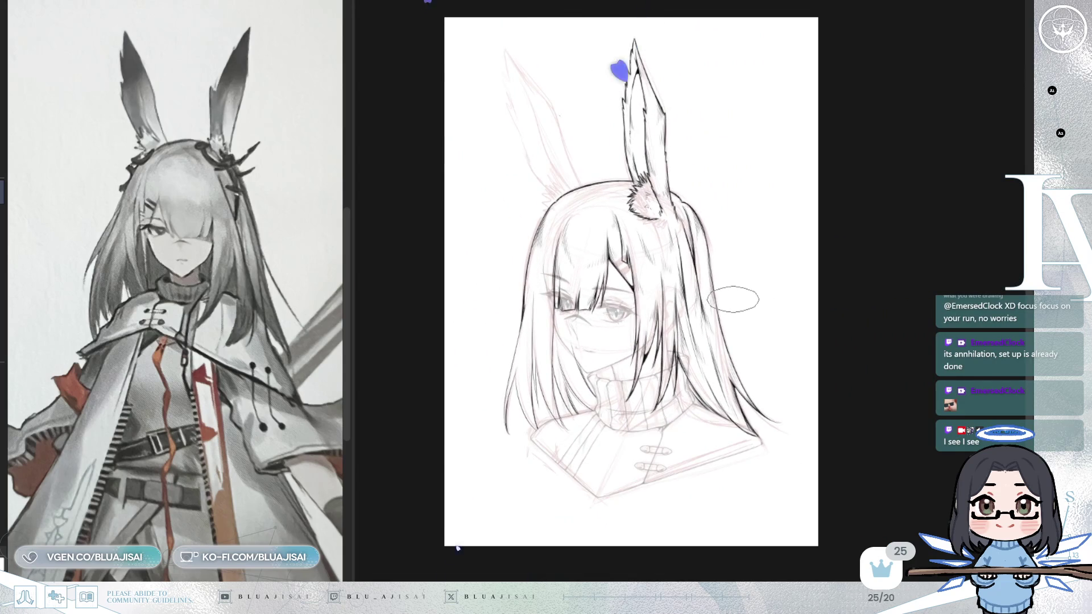
Mirror the canvas horizontally to check proportions, then zoom back in on the head and ear
scroll(732, 300, down, 3)
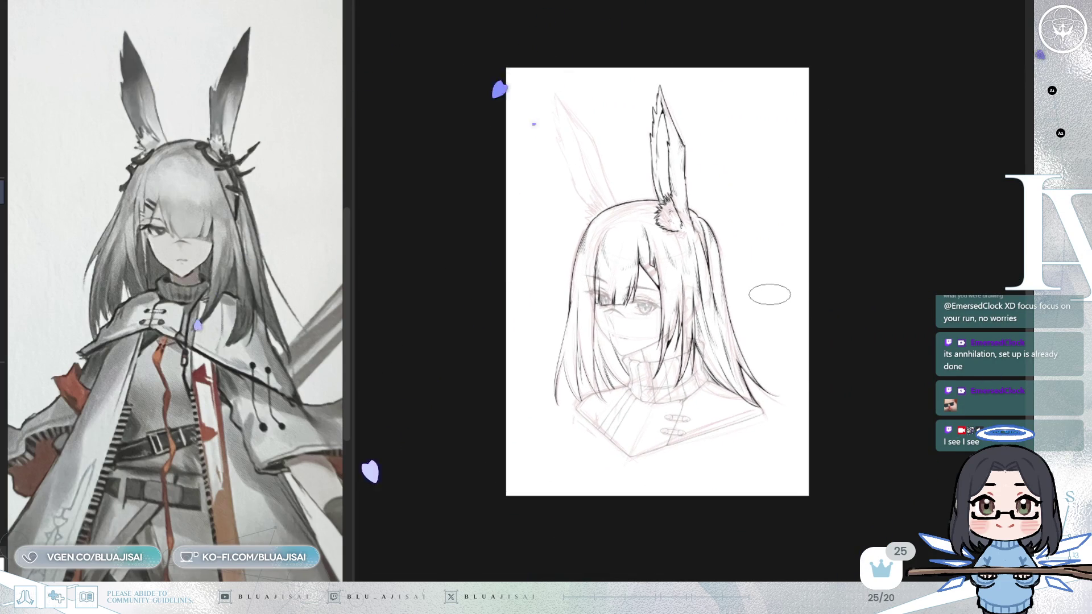
key(h)
key(h)
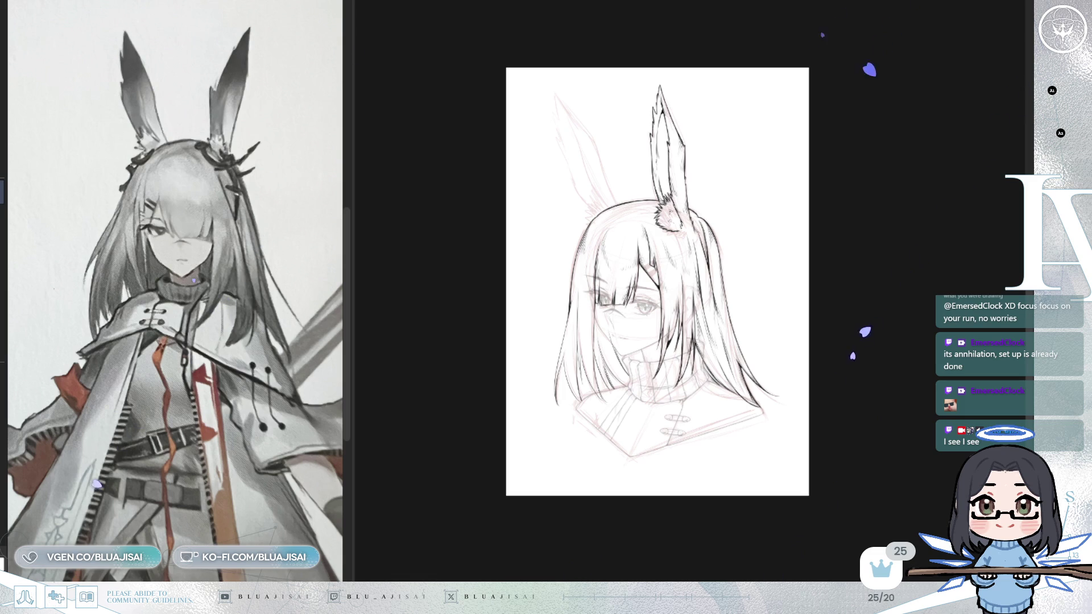
scroll(589, 187, up, 5)
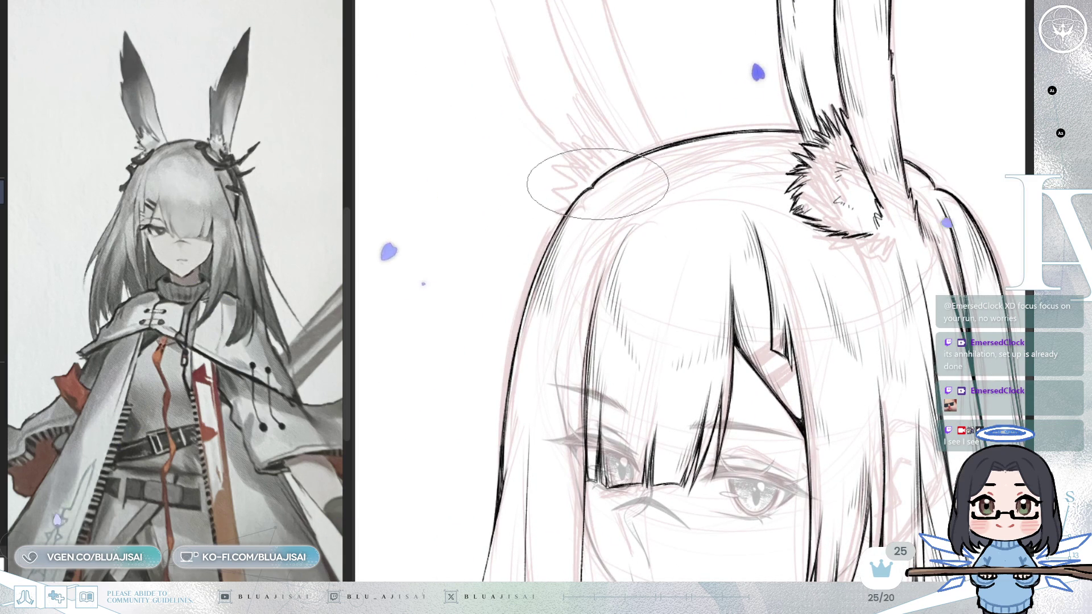
Ink dark strokes along the side hair strands framing the face, tilting the canvas as needed
mouse_move(723, 407)
mouse_down()
mouse_move(764, 159)
mouse_move(758, 97)
mouse_up()
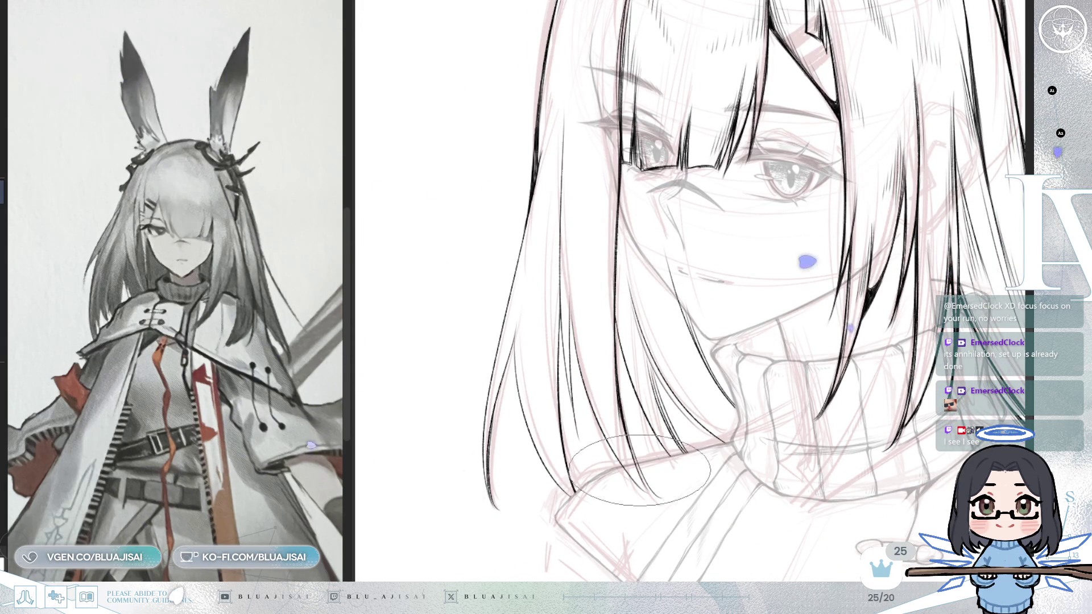
mouse_move(562, 130)
mouse_down()
mouse_move(537, 147)
mouse_move(561, 207)
mouse_move(590, 239)
mouse_up()
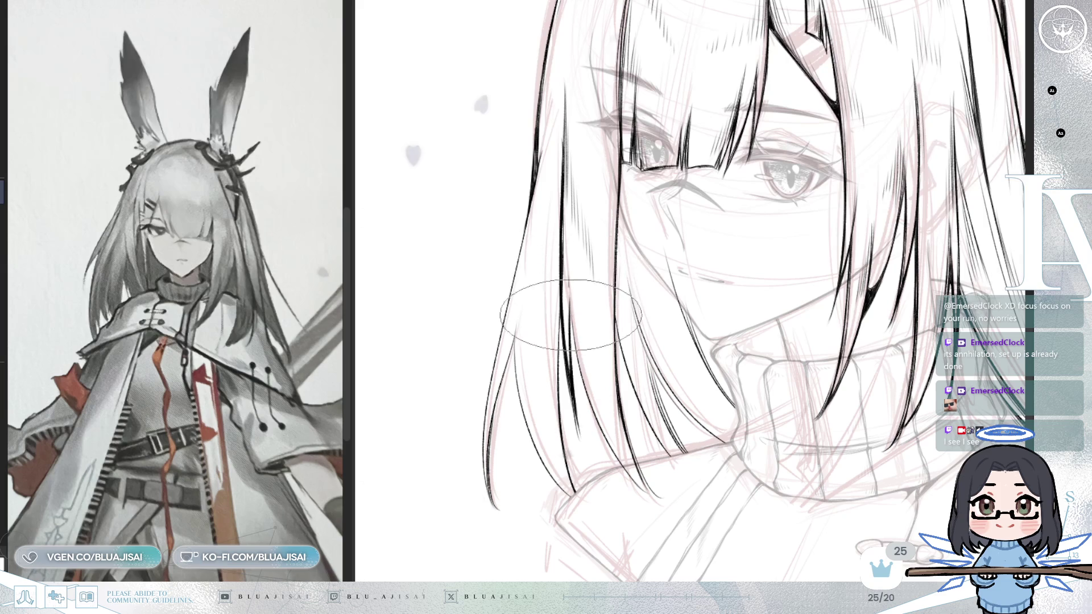
drag(583, 375, 549, 267)
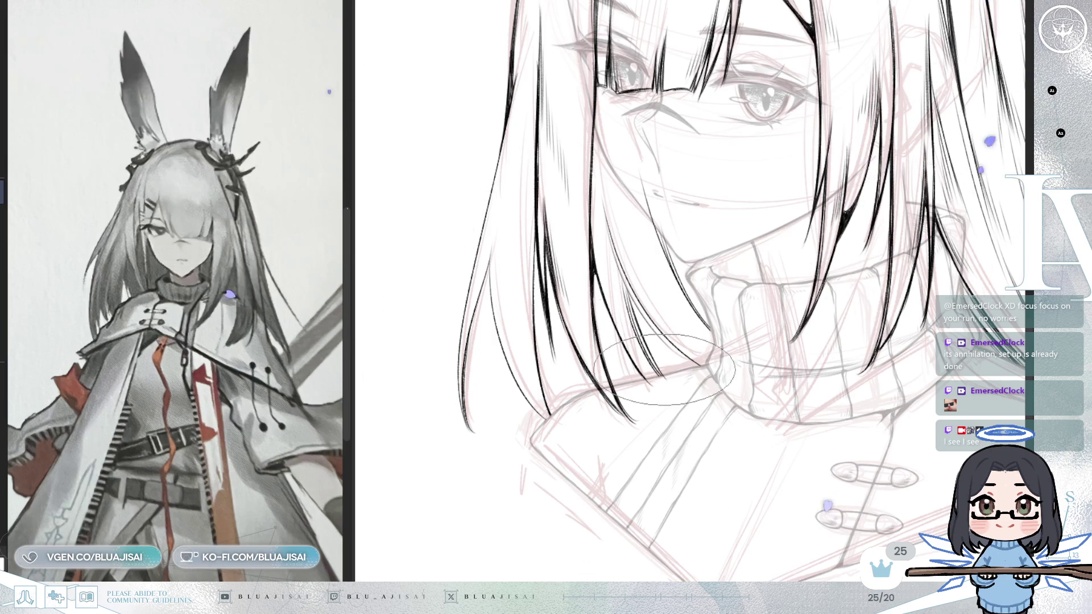
mouse_move(617, 300)
mouse_down()
mouse_move(732, 195)
mouse_move(657, 192)
mouse_up()
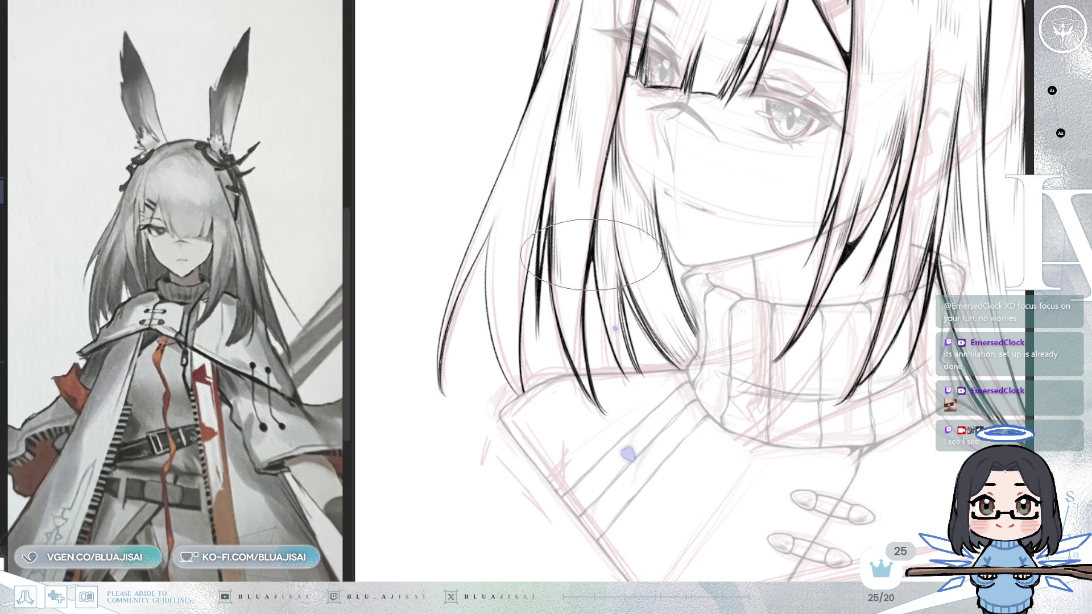
drag(589, 268, 544, 316)
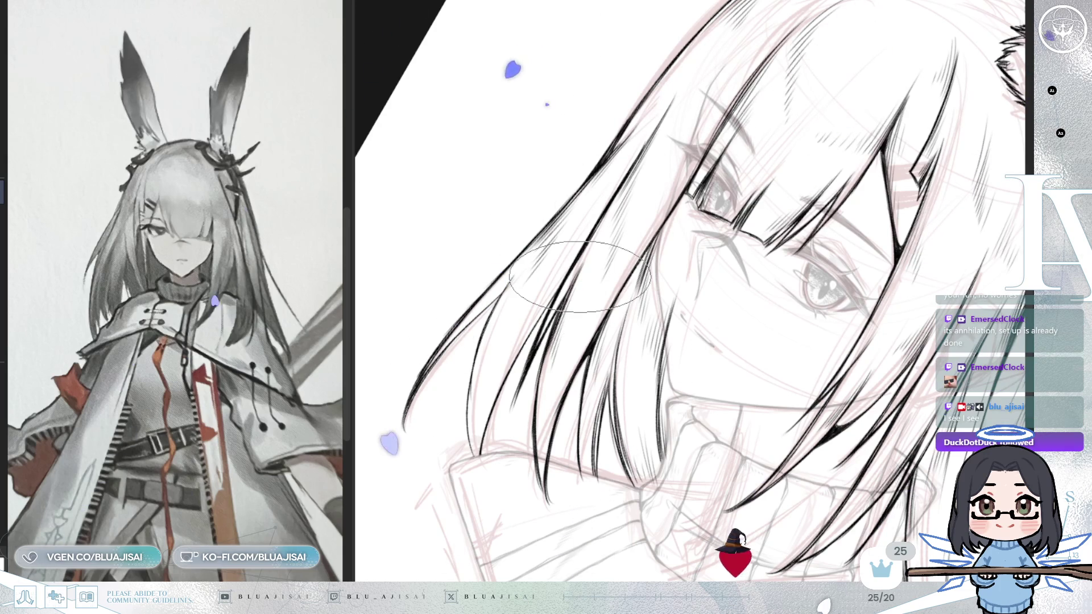
Shift the view up along the hair strands falling over the turtleneck collar
drag(626, 251, 672, 159)
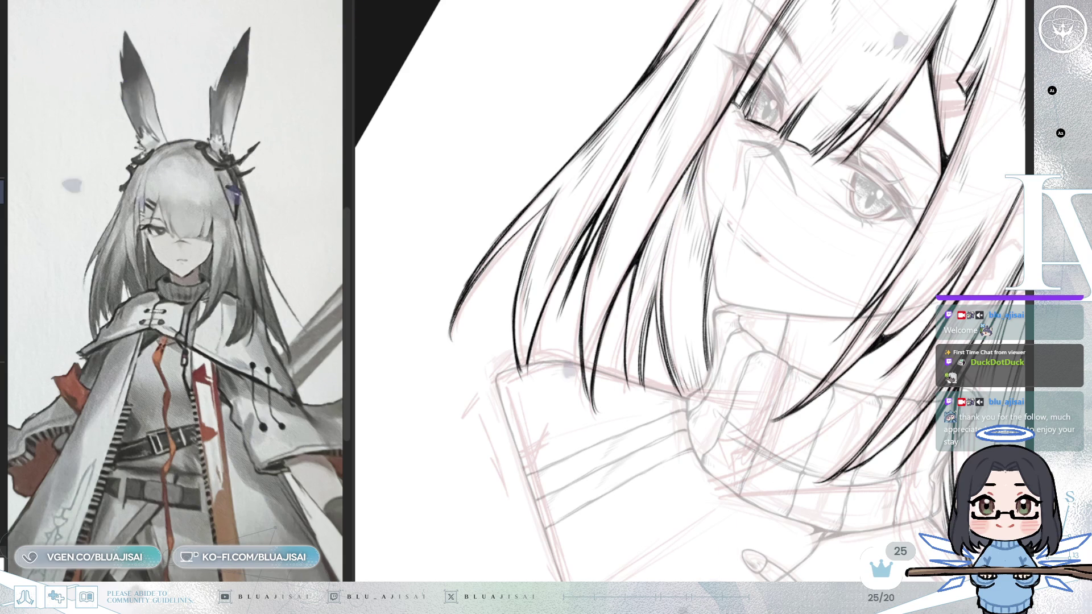
scroll(474, 274, up, 2)
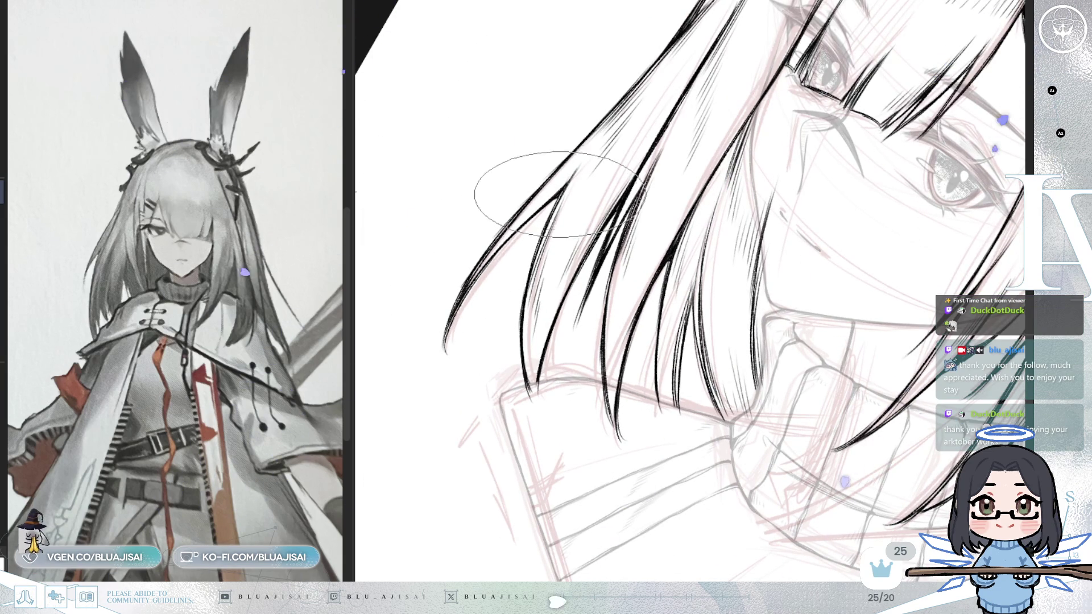
mouse_move(558, 200)
mouse_down()
mouse_move(637, 350)
mouse_move(643, 340)
mouse_move(630, 342)
mouse_up()
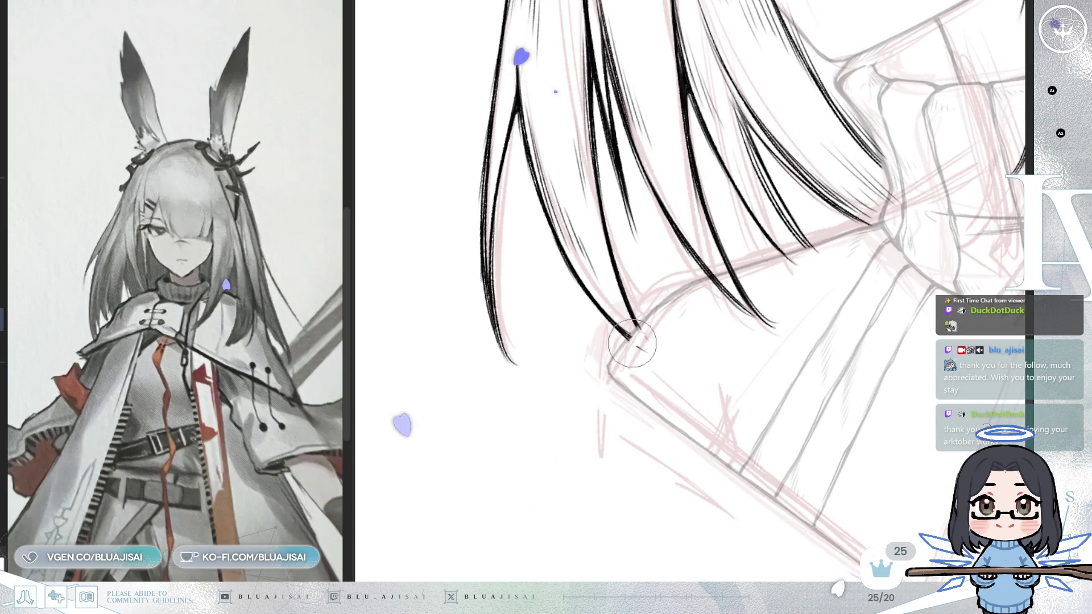
drag(817, 243, 711, 271)
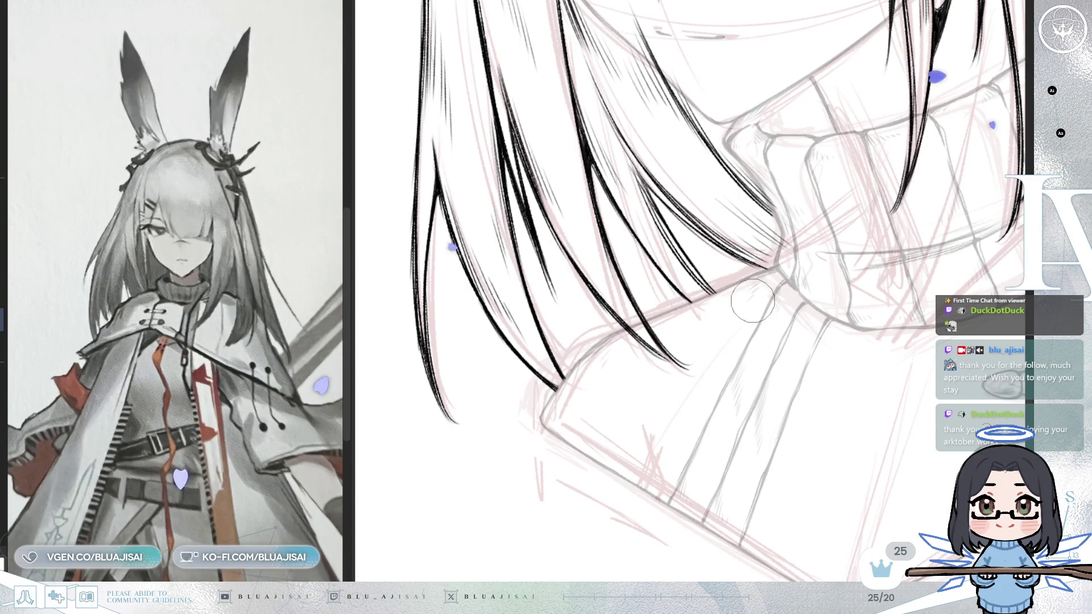
mouse_move(778, 277)
mouse_down()
mouse_move(804, 264)
mouse_move(824, 232)
mouse_up()
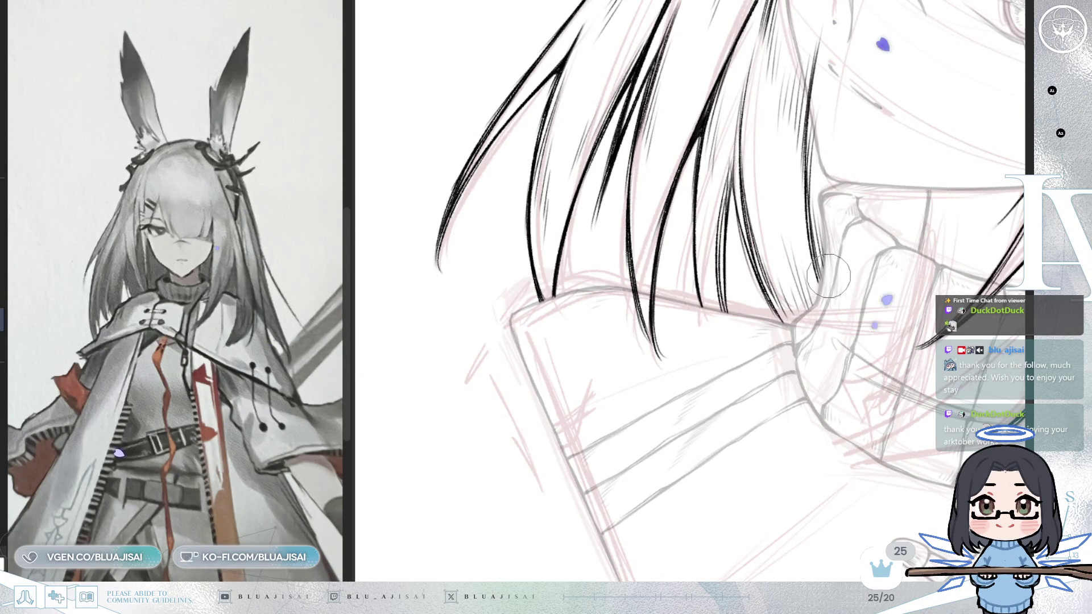
drag(834, 274, 788, 210)
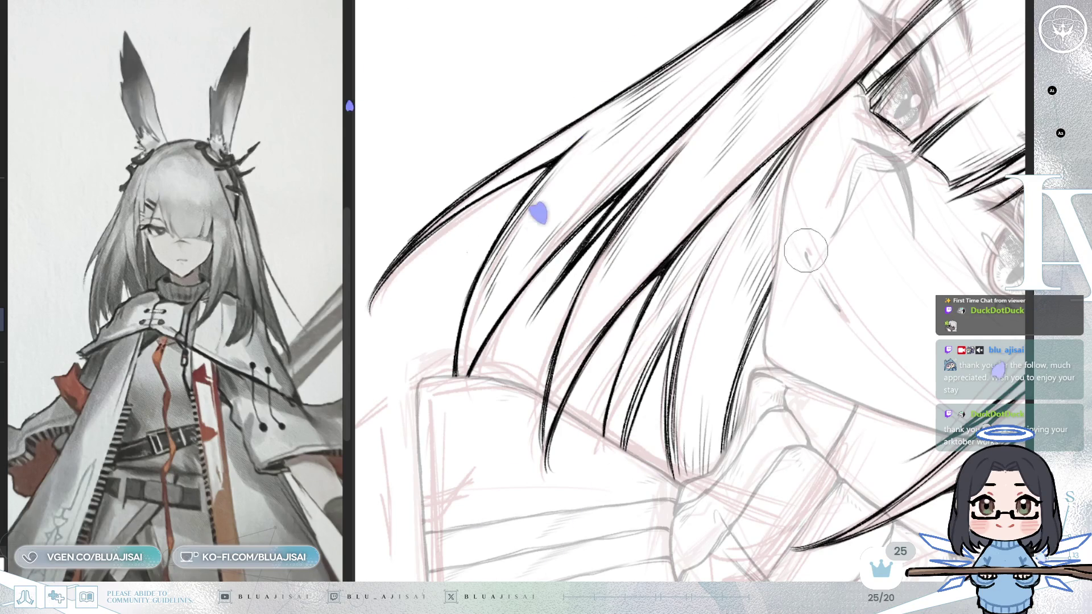
mouse_move(812, 190)
mouse_down()
mouse_move(841, 199)
mouse_move(883, 308)
mouse_move(726, 263)
mouse_move(624, 257)
mouse_move(878, 232)
mouse_move(907, 254)
mouse_up()
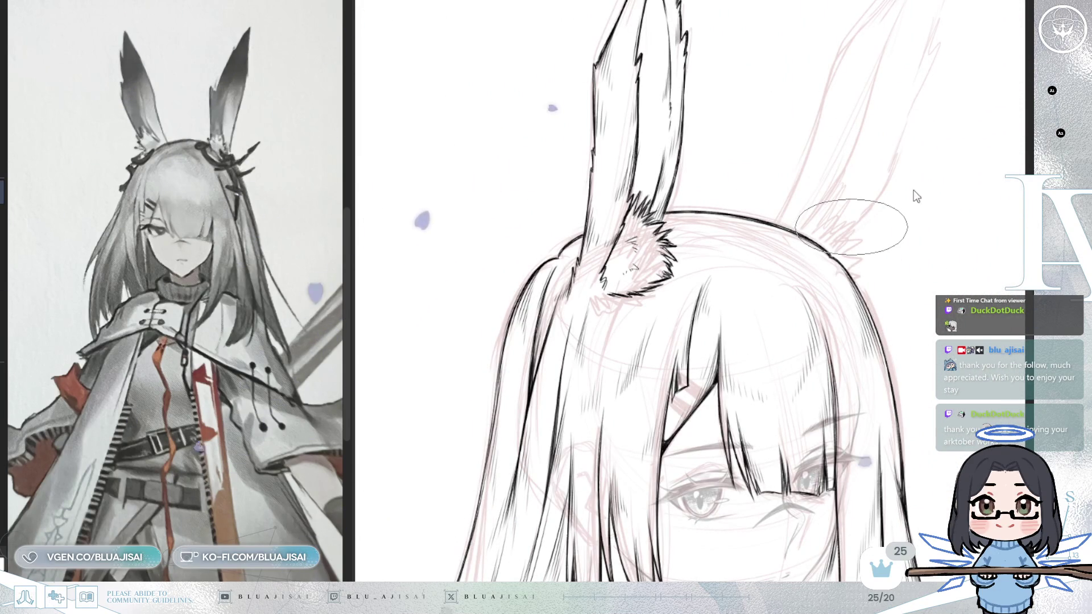
key(ctrl+z)
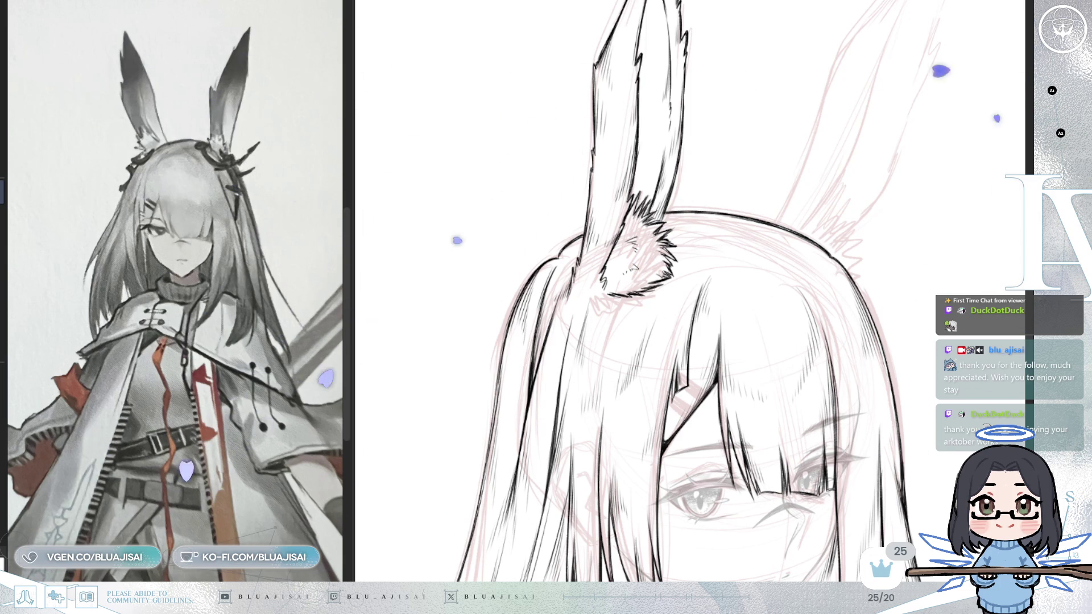
scroll(576, 190, up, 3)
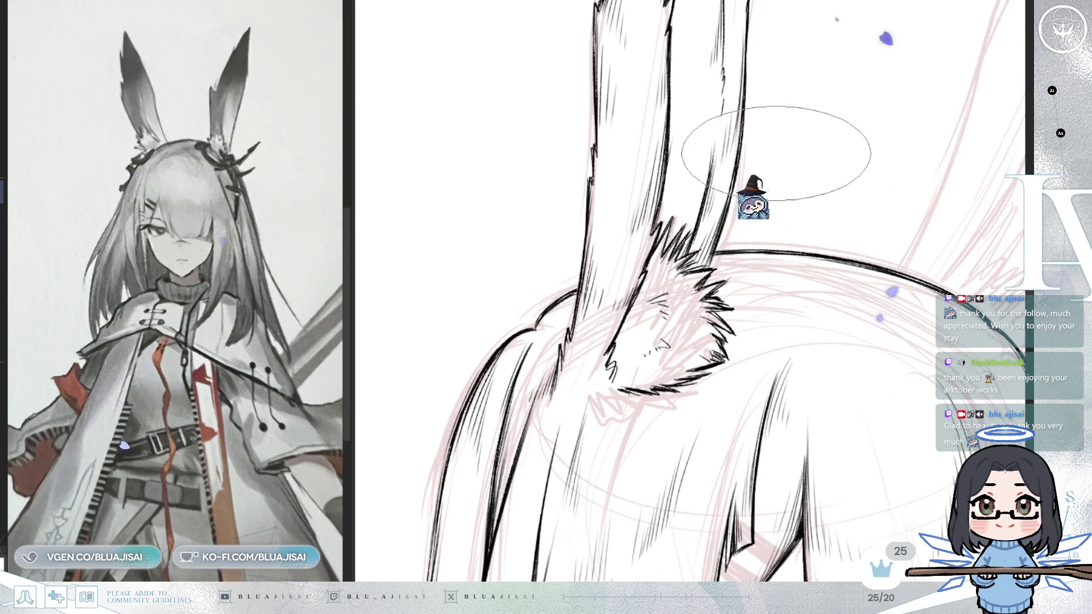
scroll(736, 342, down, 4)
Ink the right bunny ear's outer contour up to its pointed tip
mouse_move(731, 305)
mouse_down()
mouse_move(787, 273)
mouse_move(705, 353)
mouse_up()
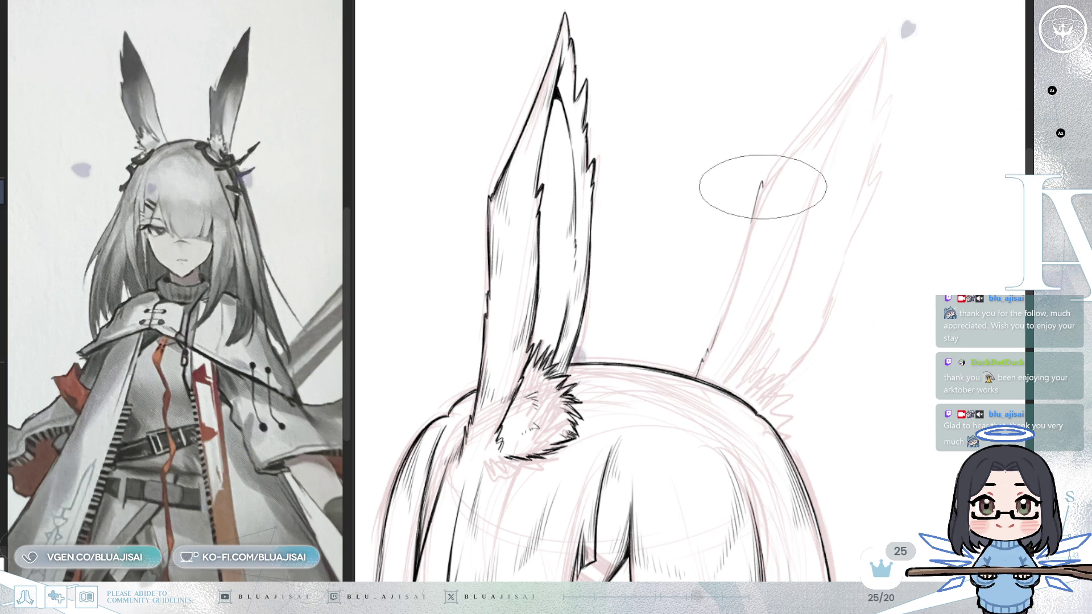
drag(761, 182, 707, 341)
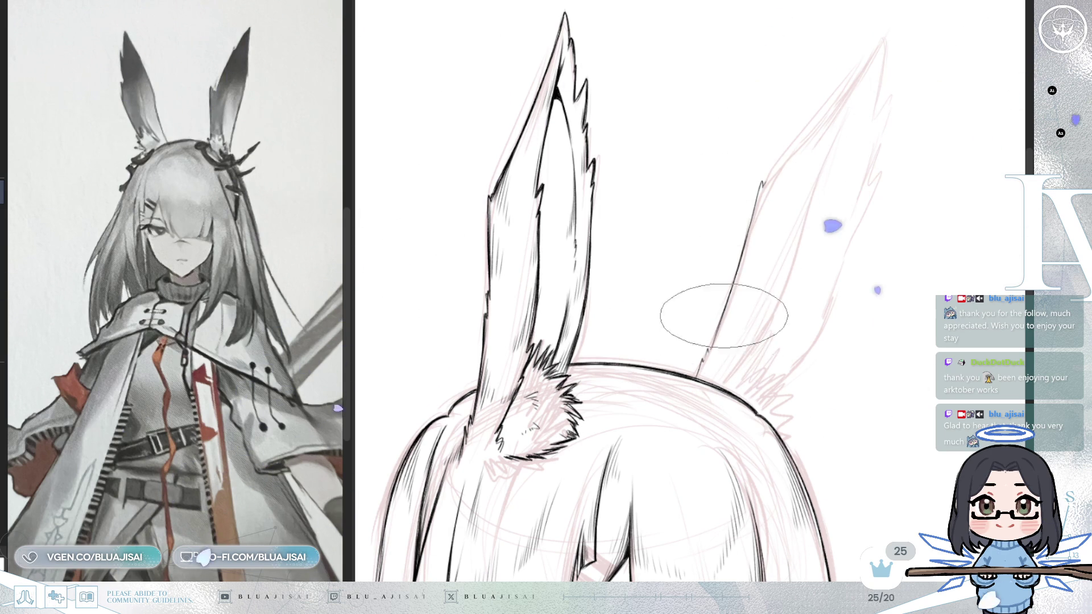
mouse_move(695, 317)
mouse_down()
mouse_move(724, 237)
mouse_move(832, 107)
mouse_move(839, 126)
mouse_up()
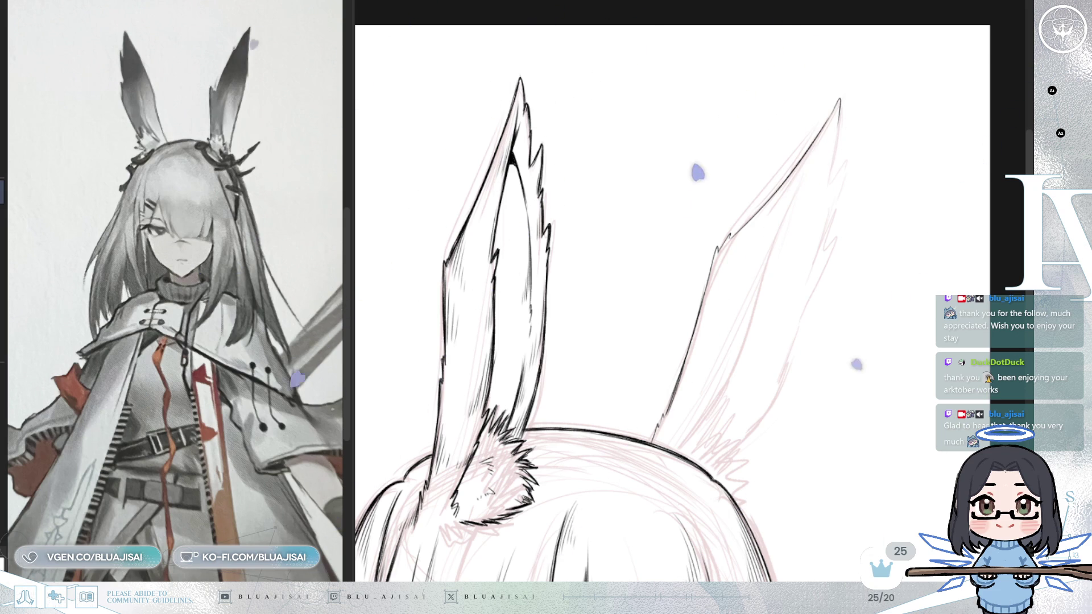
Draw tapered inner lines down from the right ear tip, rotating the canvas around the ear
drag(840, 119, 783, 382)
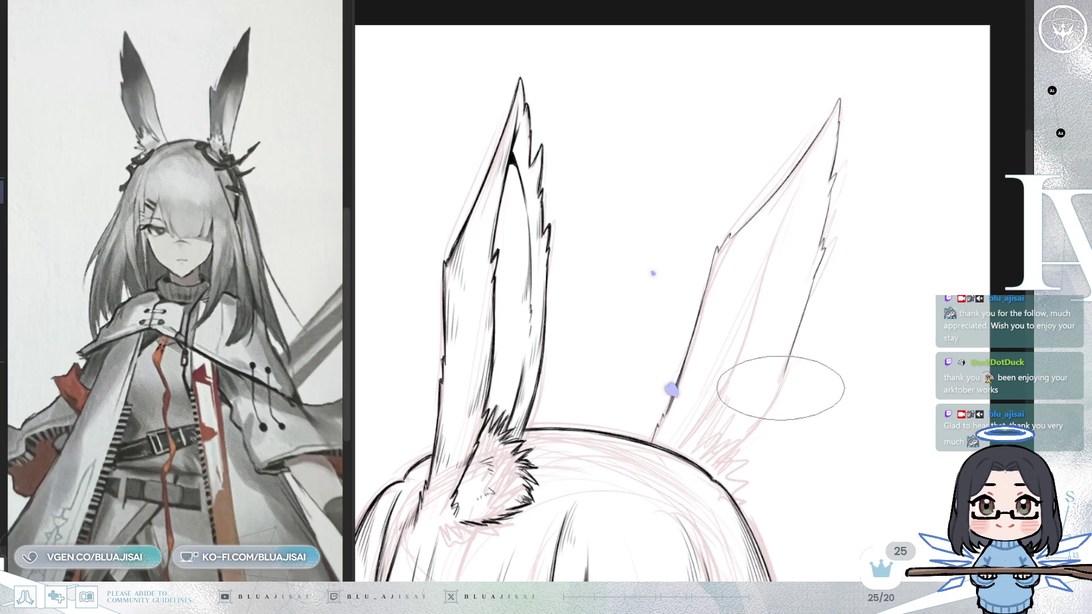
drag(788, 337, 756, 325)
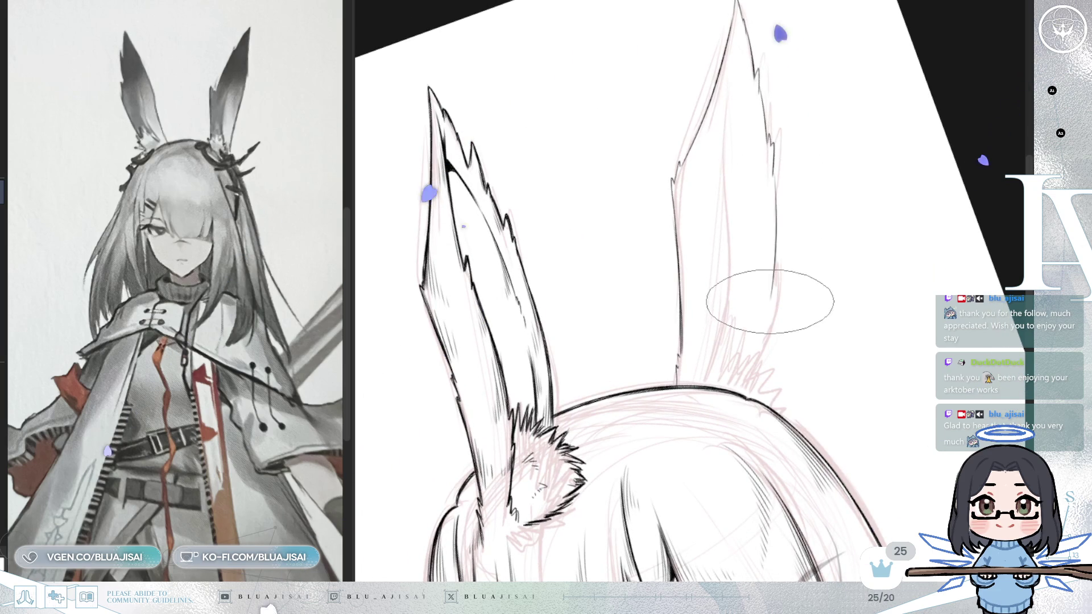
drag(771, 299, 763, 353)
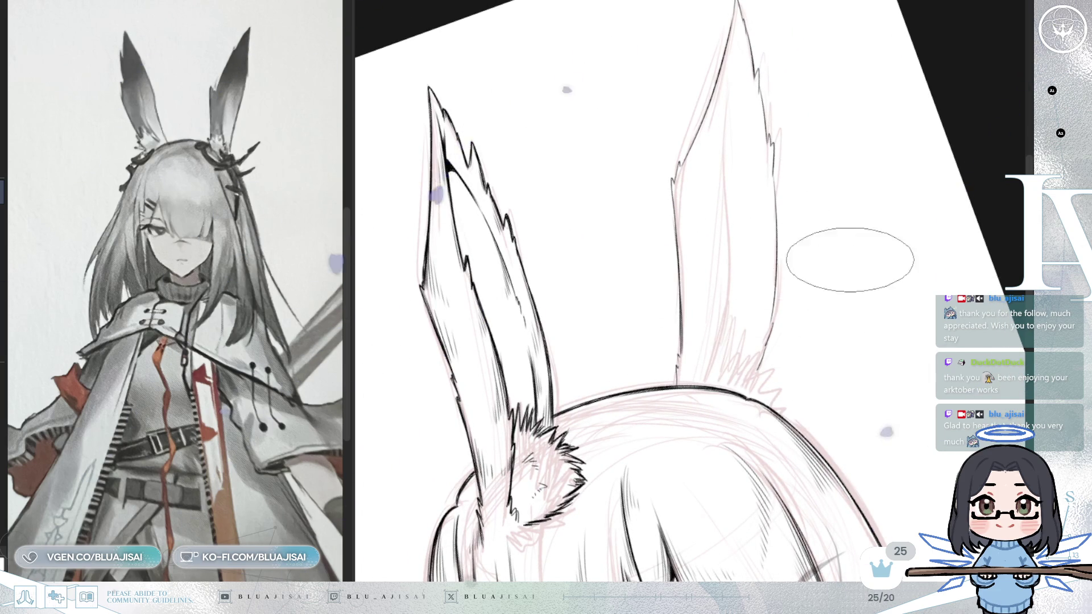
key(^)
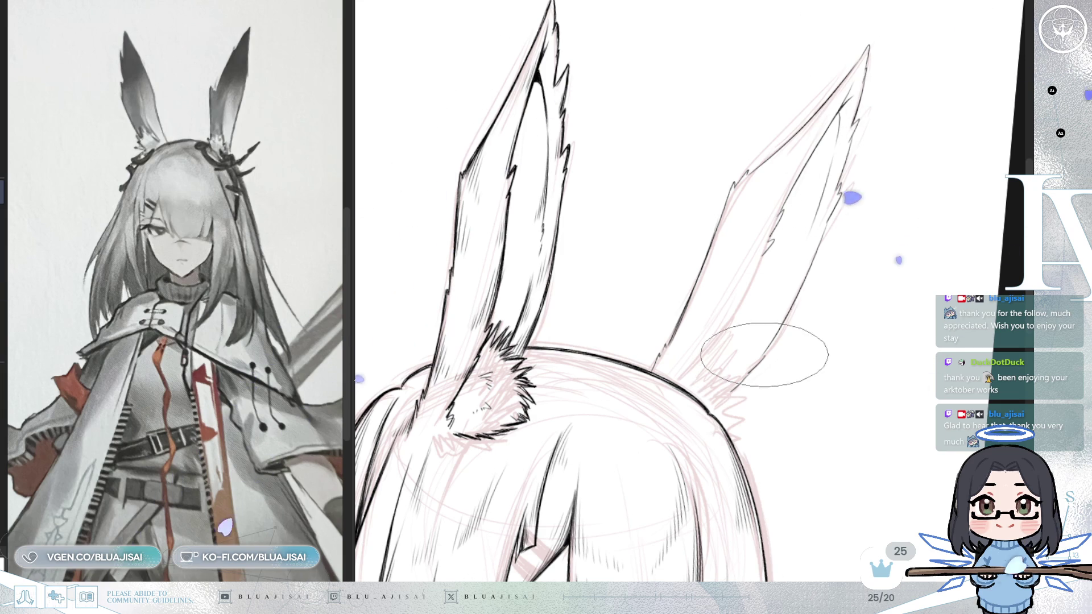
key(minus)
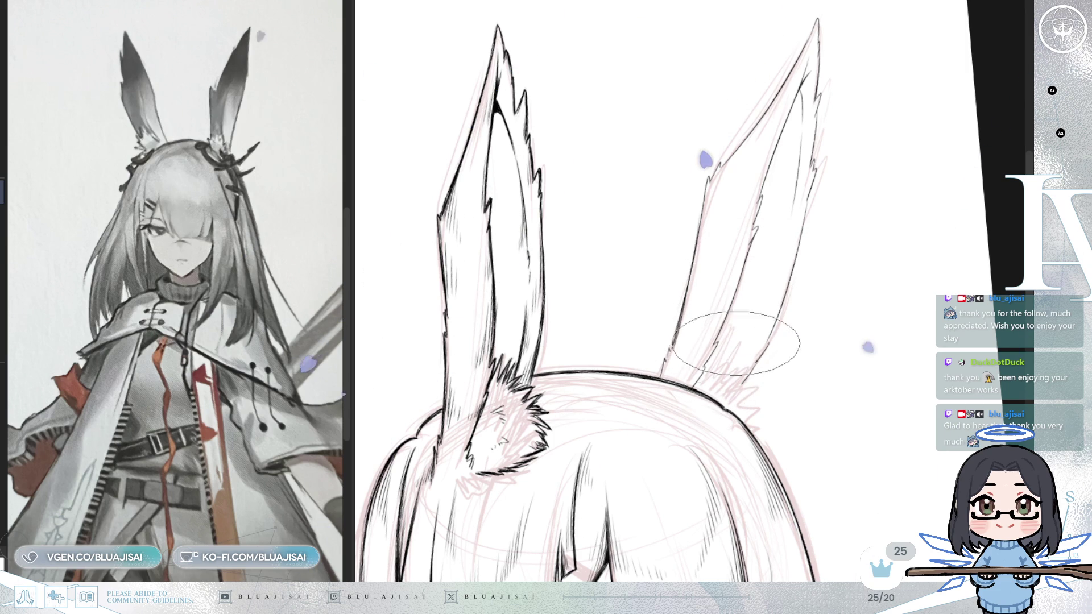
Mirror and rotate the view upright, then ink bold fur hatching at the back ear's base
mouse_move(744, 323)
mouse_down()
mouse_move(726, 241)
mouse_move(752, 332)
mouse_up()
scroll(753, 315, up, 2)
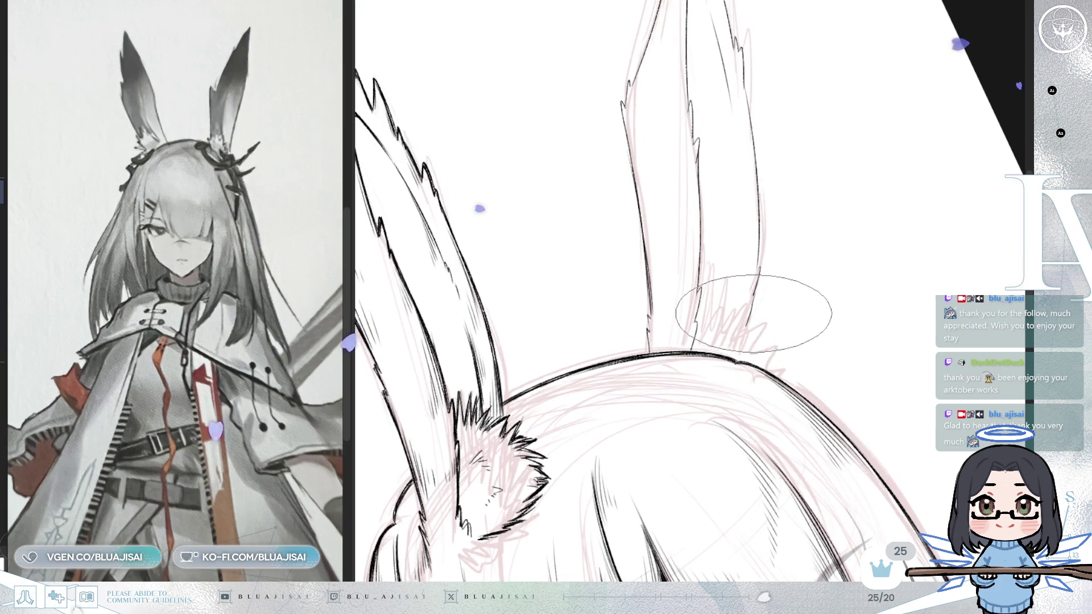
drag(741, 352, 750, 316)
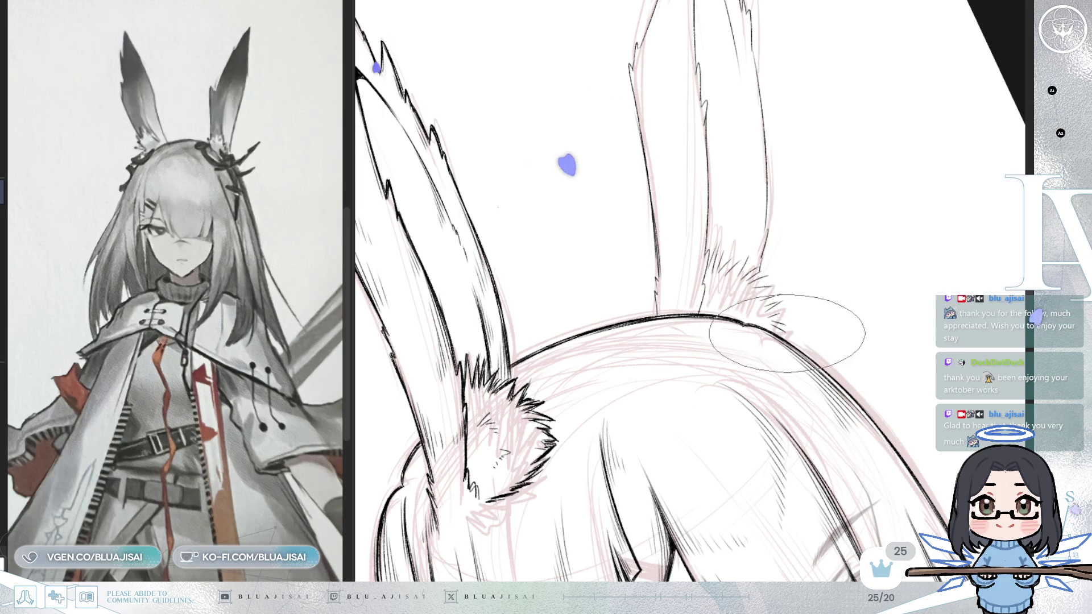
key(m)
mouse_move(898, 228)
mouse_down()
mouse_move(739, 342)
mouse_move(757, 278)
mouse_move(671, 336)
mouse_up()
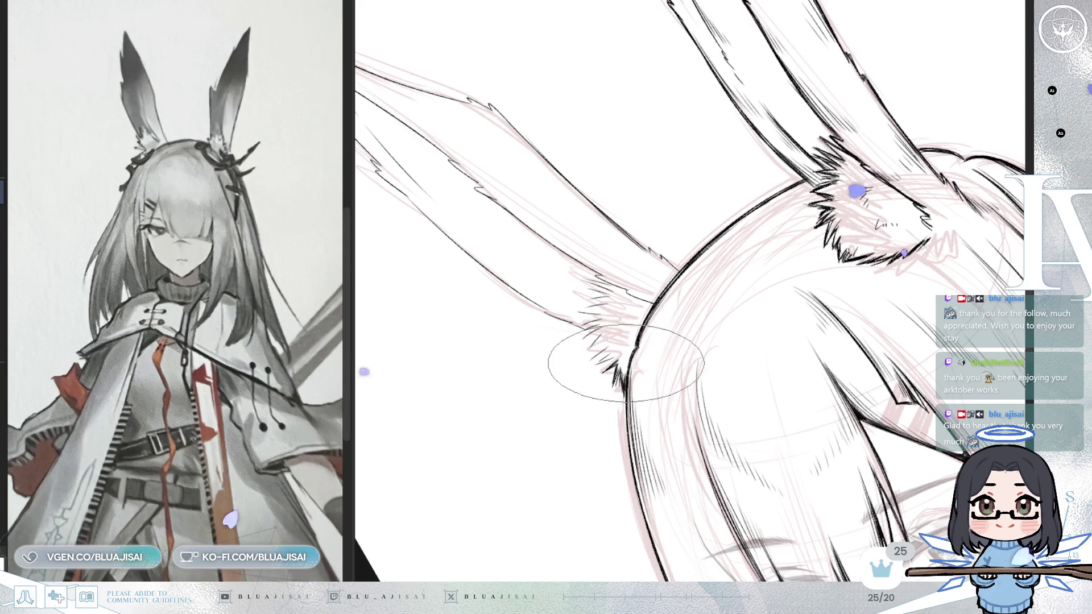
mouse_move(605, 360)
mouse_down()
mouse_move(975, 220)
mouse_move(817, 239)
mouse_up()
drag(706, 236, 715, 211)
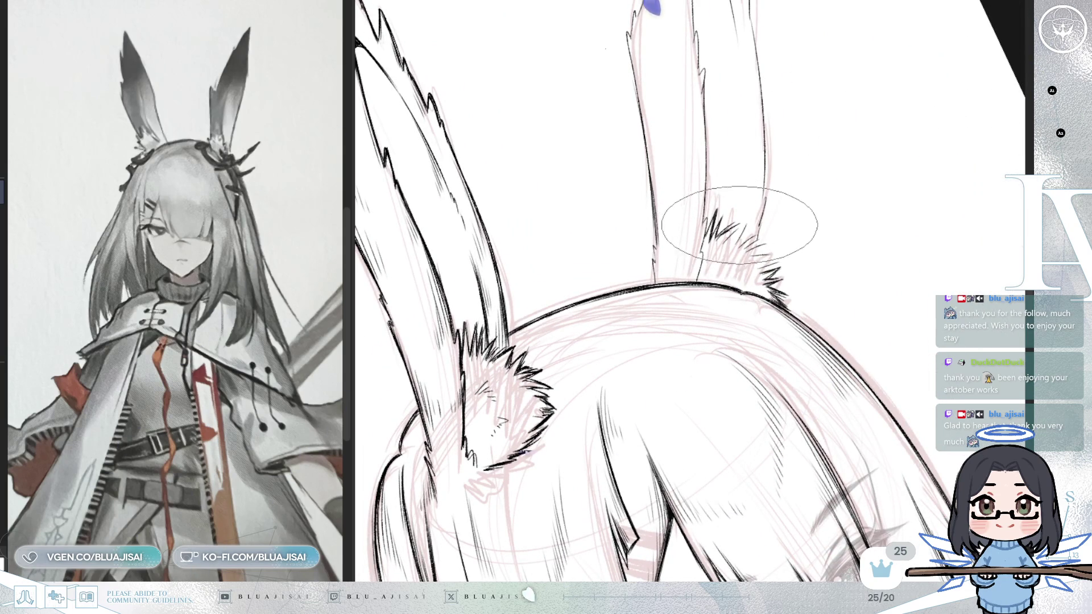
mouse_move(739, 239)
mouse_down()
mouse_move(757, 233)
mouse_move(773, 257)
mouse_up()
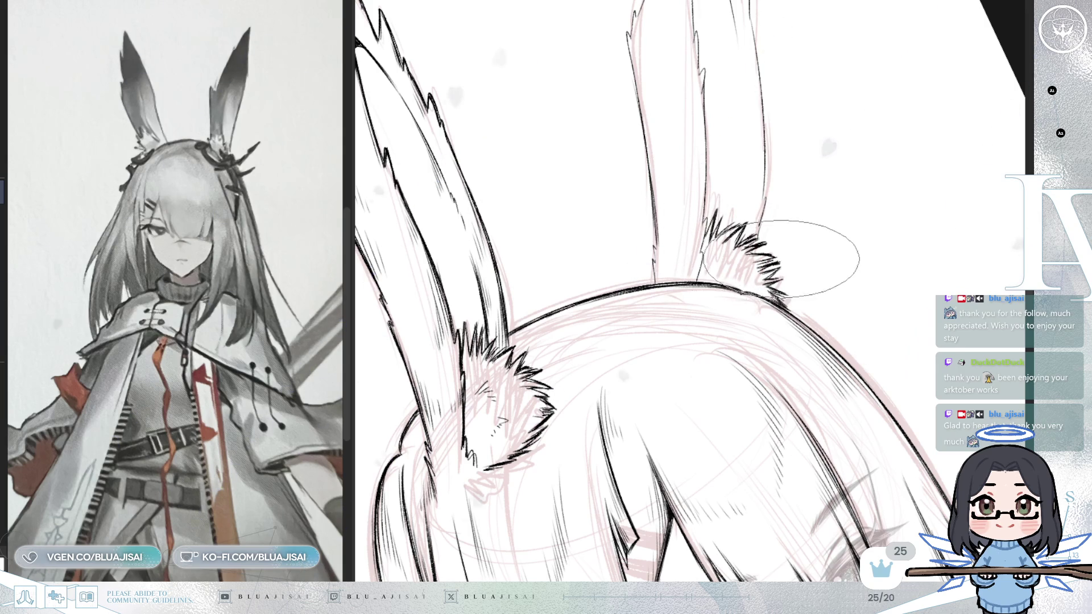
drag(658, 219, 791, 315)
scroll(791, 315, down, 2)
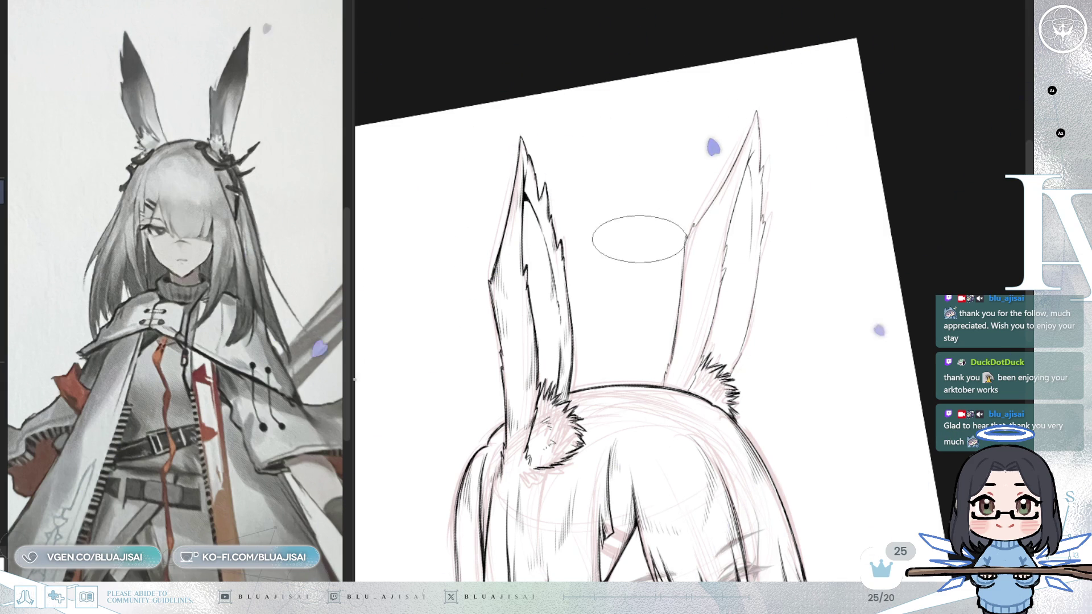
Add short fur hatch strokes beside the right ear's inner line and near its tip
scroll(683, 233, up, 3)
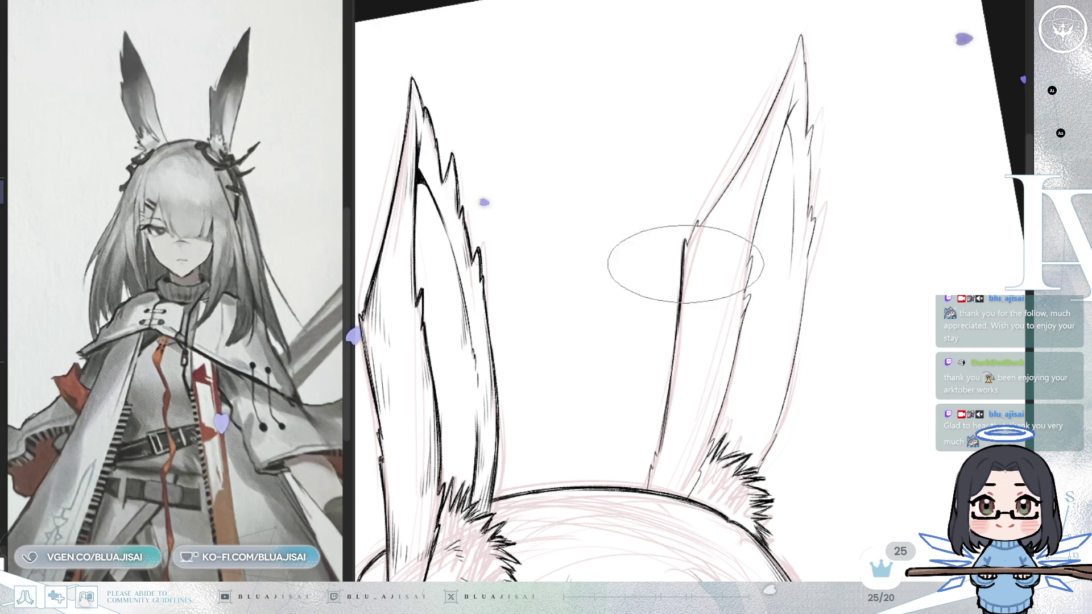
drag(693, 318, 695, 335)
scroll(676, 314, down, 1)
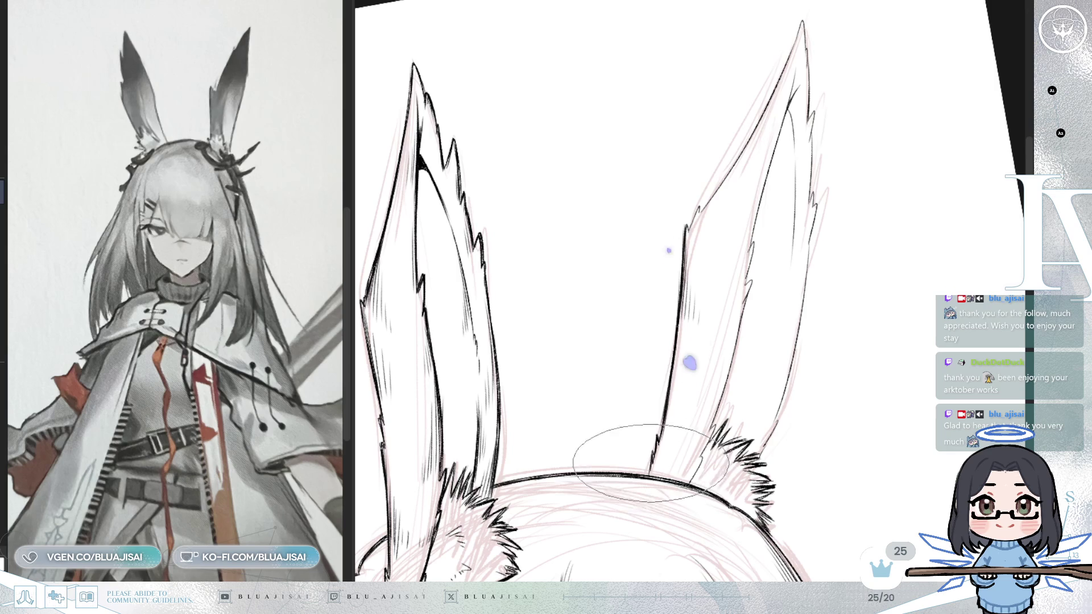
scroll(690, 353, down, 1)
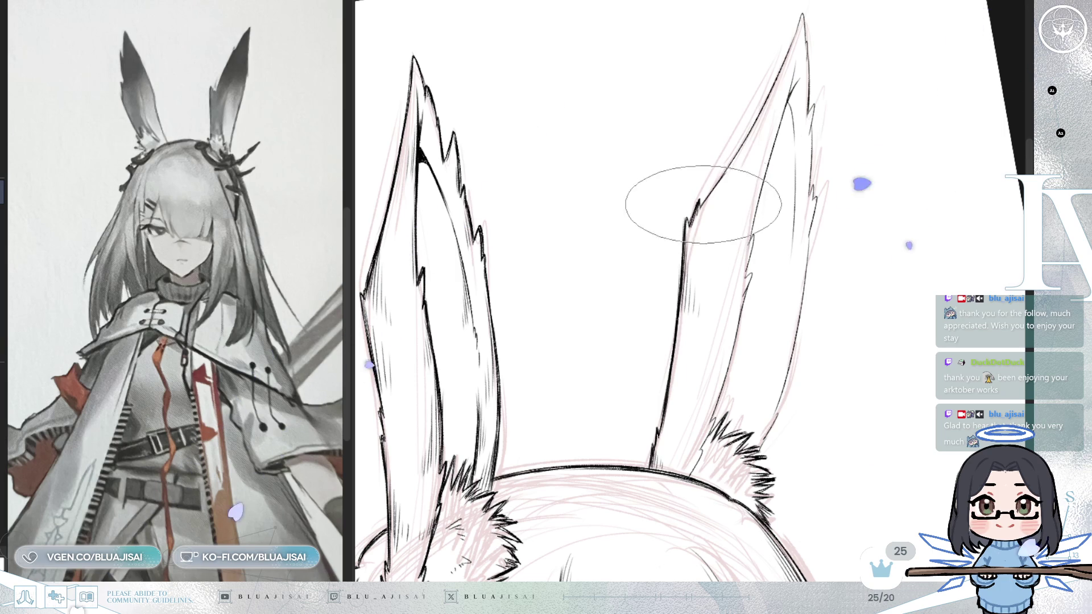
drag(712, 206, 709, 227)
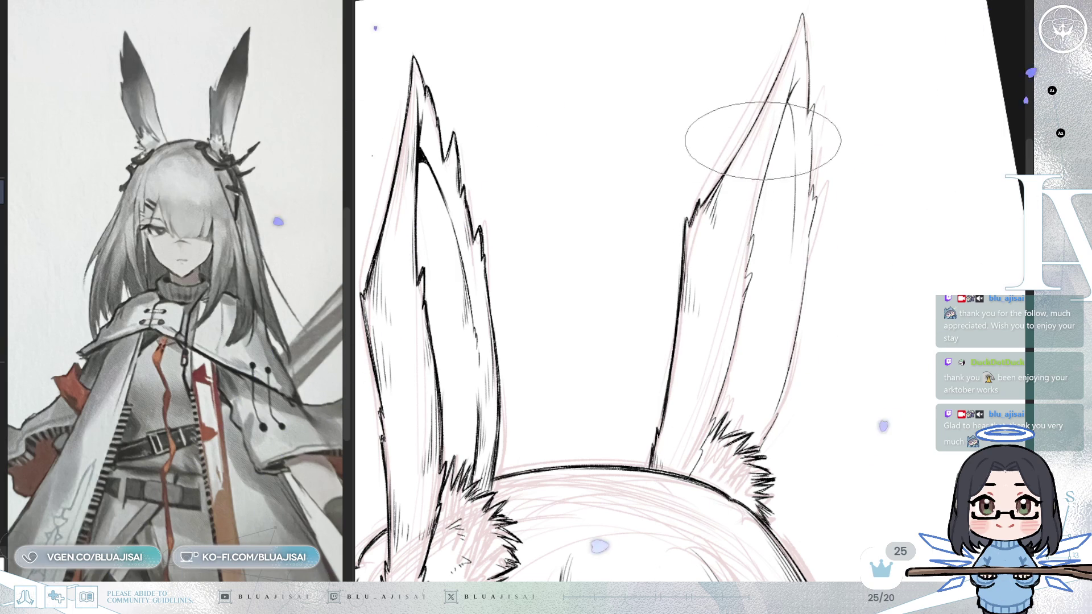
drag(760, 140, 715, 141)
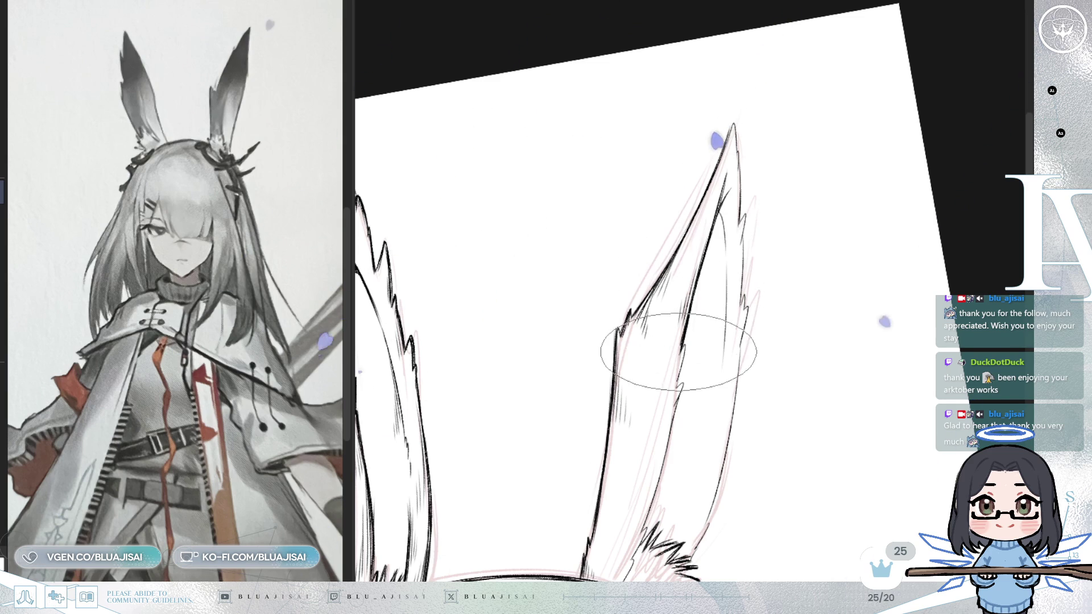
Turn the ear upright, mirror the view, and hatch vertical strokes inside its inner fold
drag(670, 365, 764, 213)
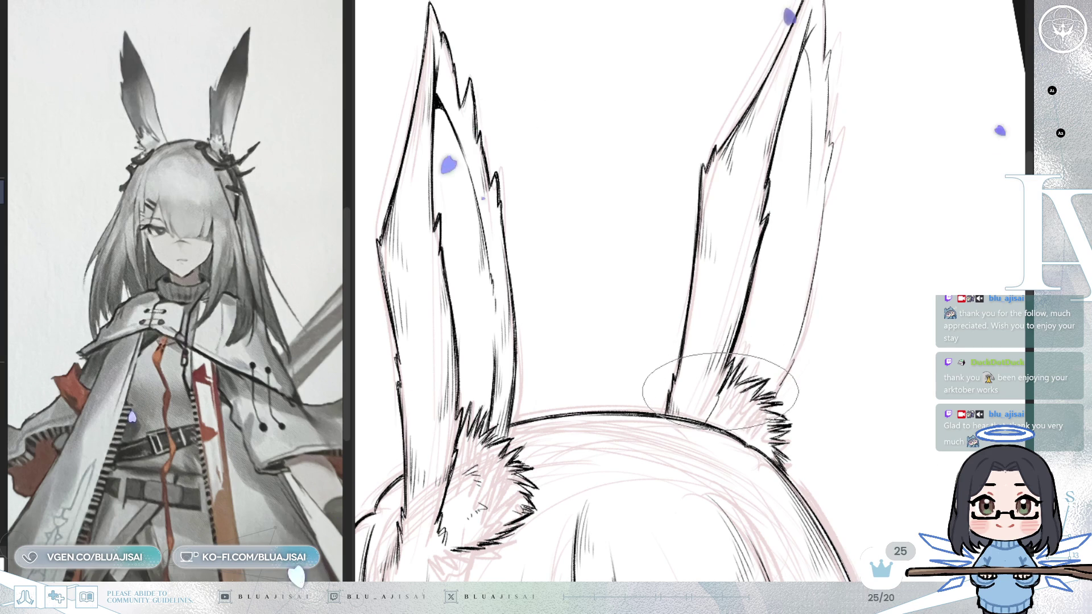
mouse_move(817, 290)
mouse_down()
mouse_move(791, 256)
mouse_move(777, 288)
mouse_up()
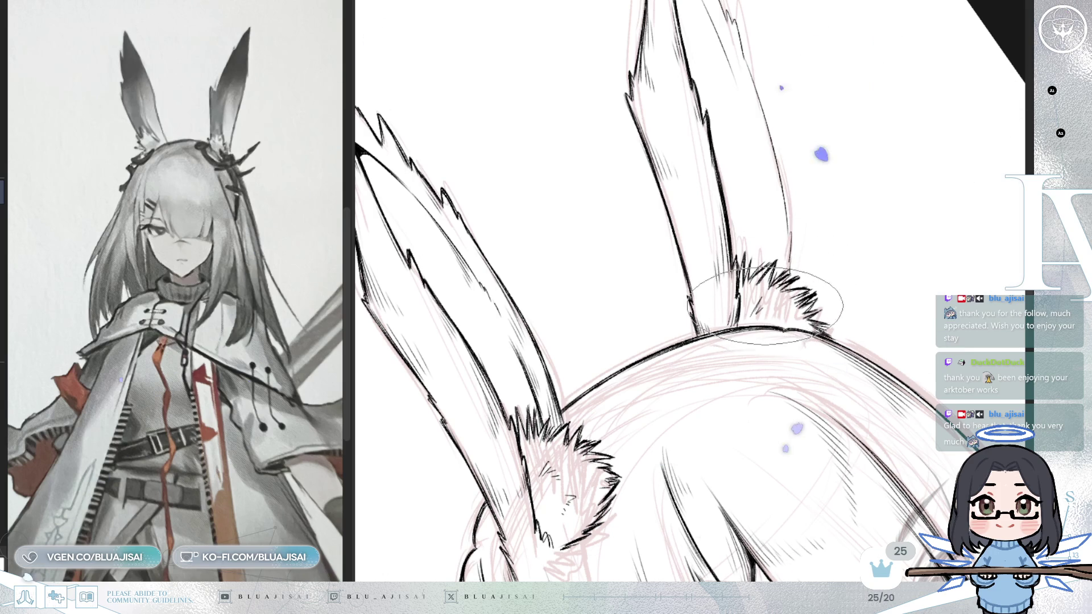
drag(820, 270, 682, 98)
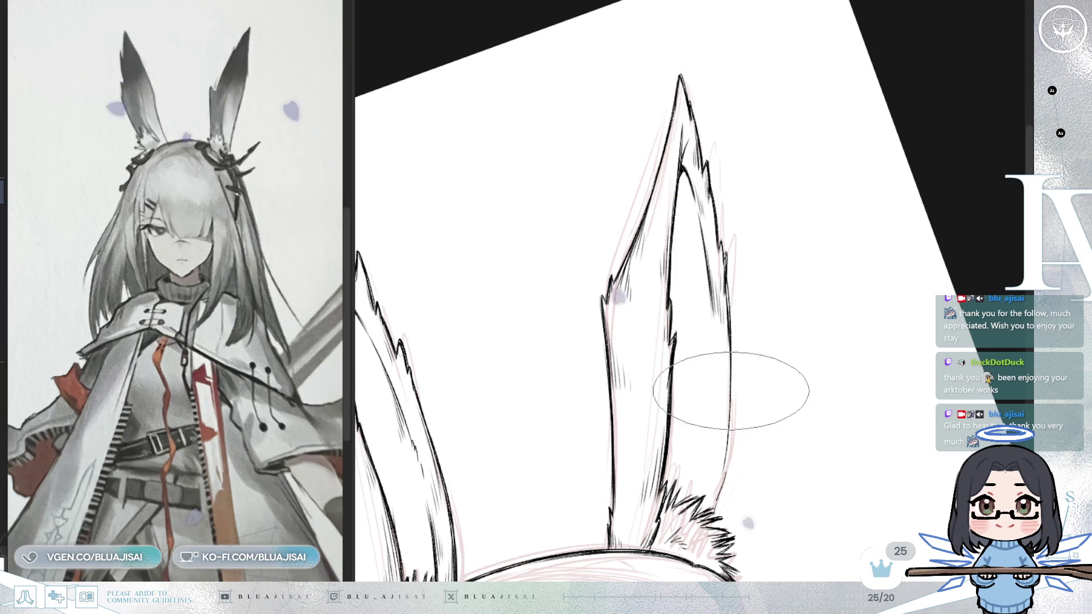
key(m)
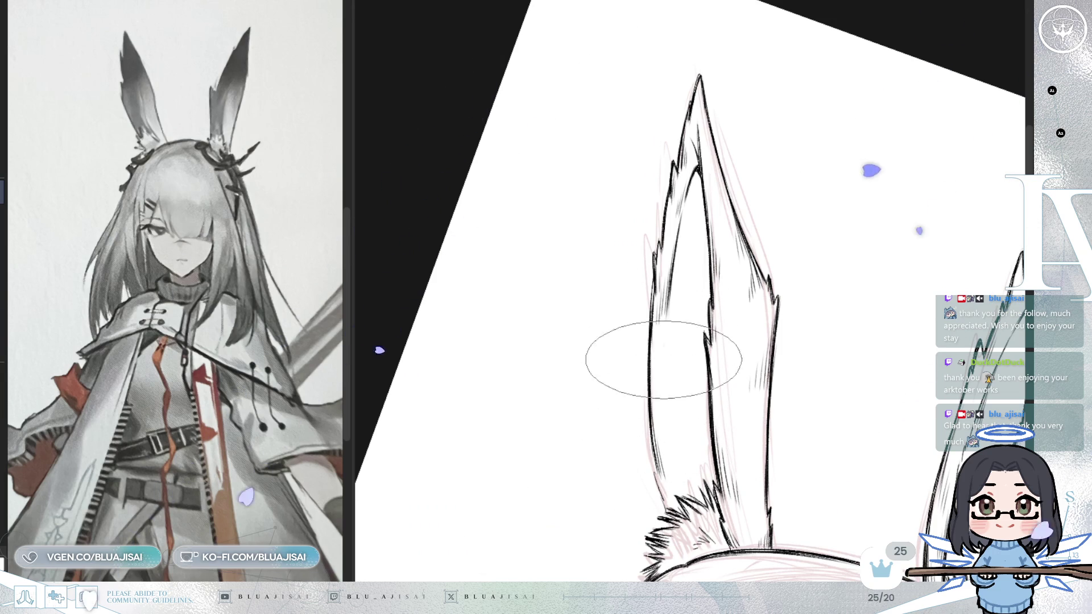
drag(664, 370, 674, 472)
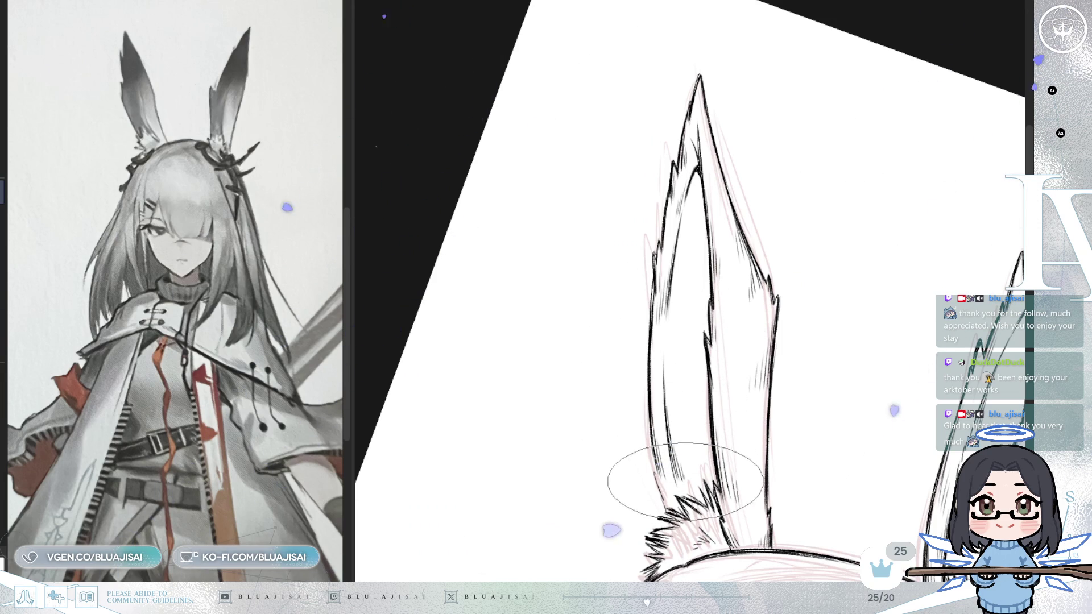
mouse_move(685, 412)
mouse_down()
mouse_move(672, 313)
mouse_move(682, 304)
mouse_up()
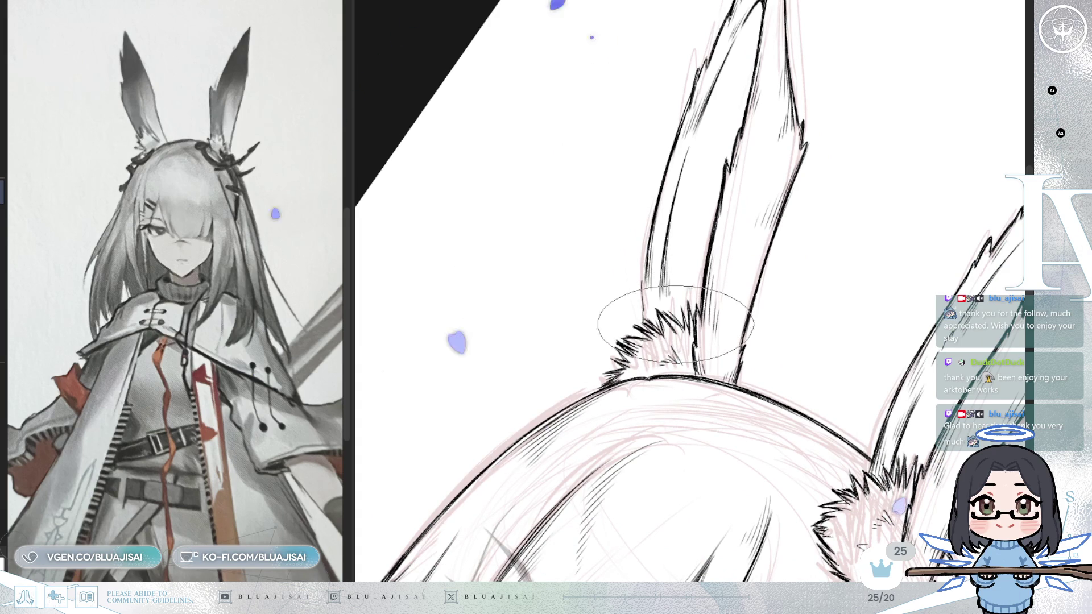
drag(688, 304, 685, 233)
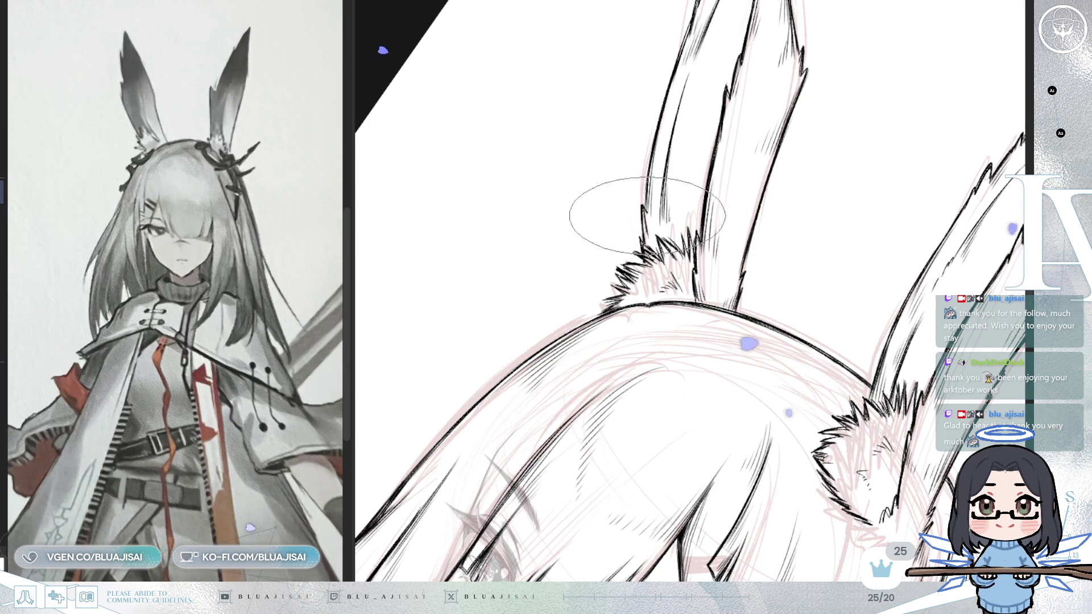
mouse_move(732, 134)
mouse_down()
mouse_move(821, 135)
mouse_move(840, 151)
mouse_move(944, 160)
mouse_move(904, 228)
mouse_move(883, 238)
mouse_up()
scroll(883, 238, down, 2)
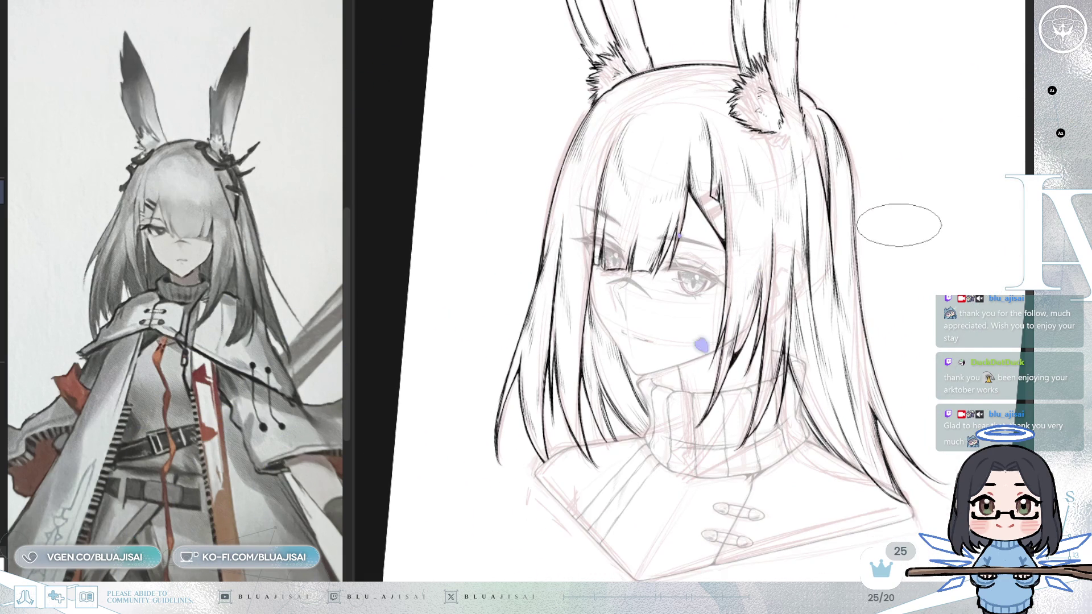
key(h)
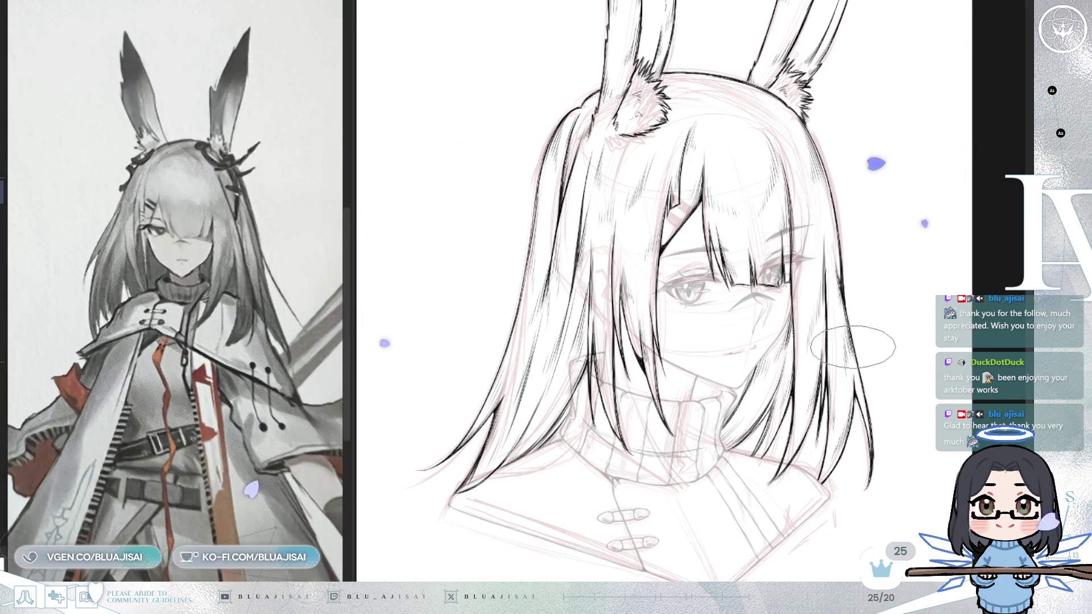
key(h)
scroll(692, 420, up, 2)
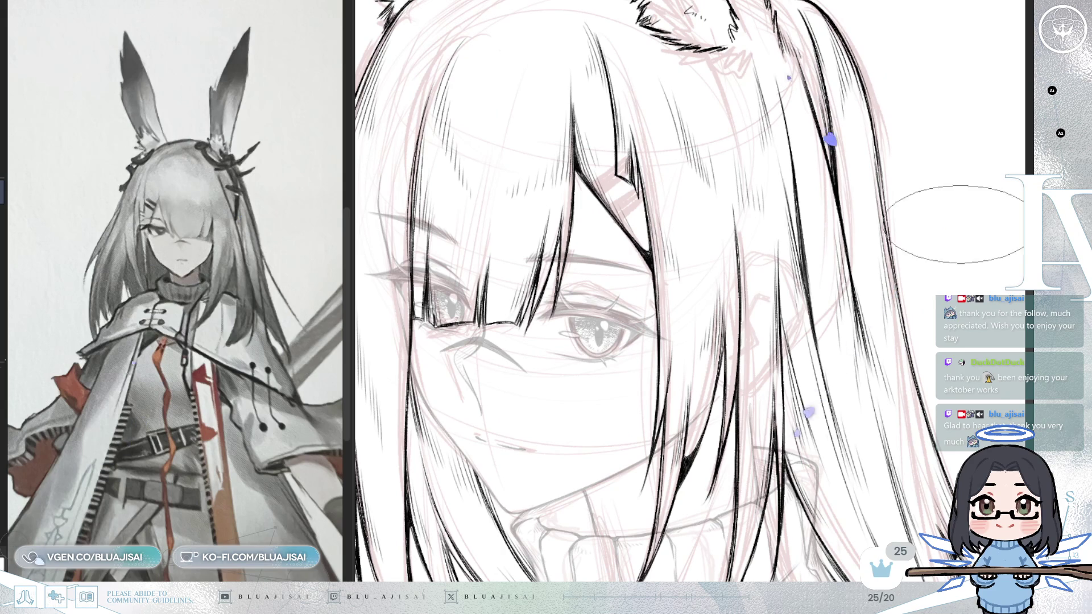
Lasso the hair clip and Alt-drag a copy just below it, forming a two-bar clip
scroll(714, 328, up, 1)
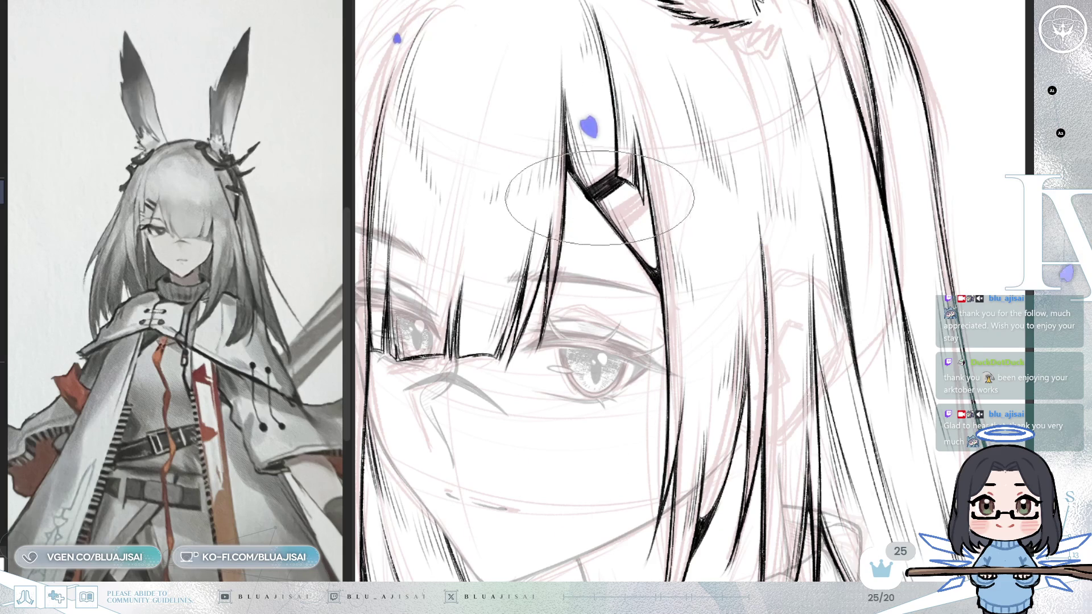
drag(614, 187, 694, 165)
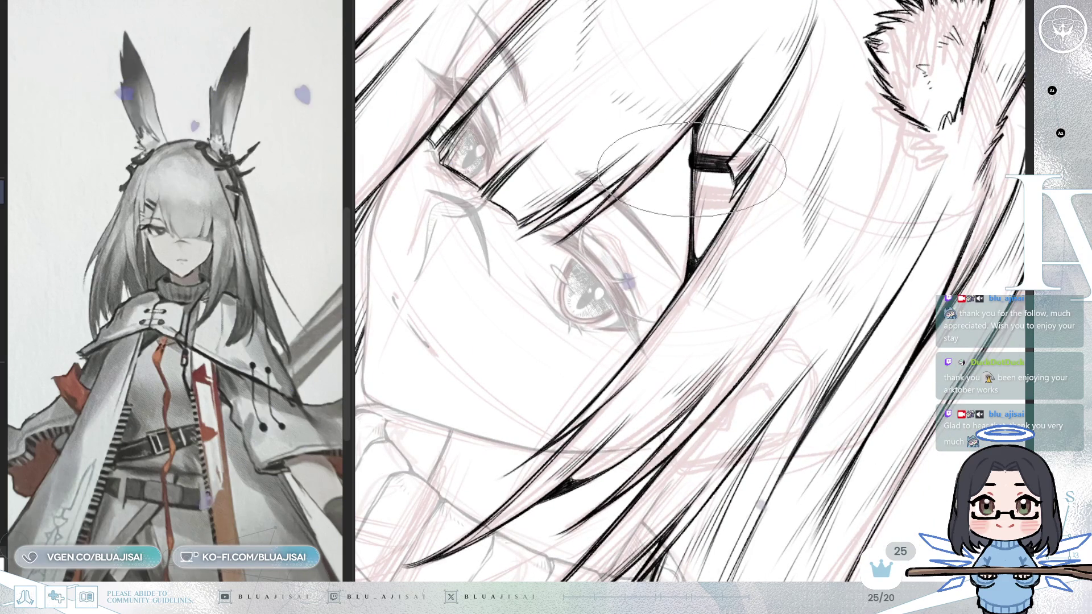
mouse_move(757, 160)
mouse_down()
mouse_move(731, 161)
mouse_move(678, 95)
mouse_up()
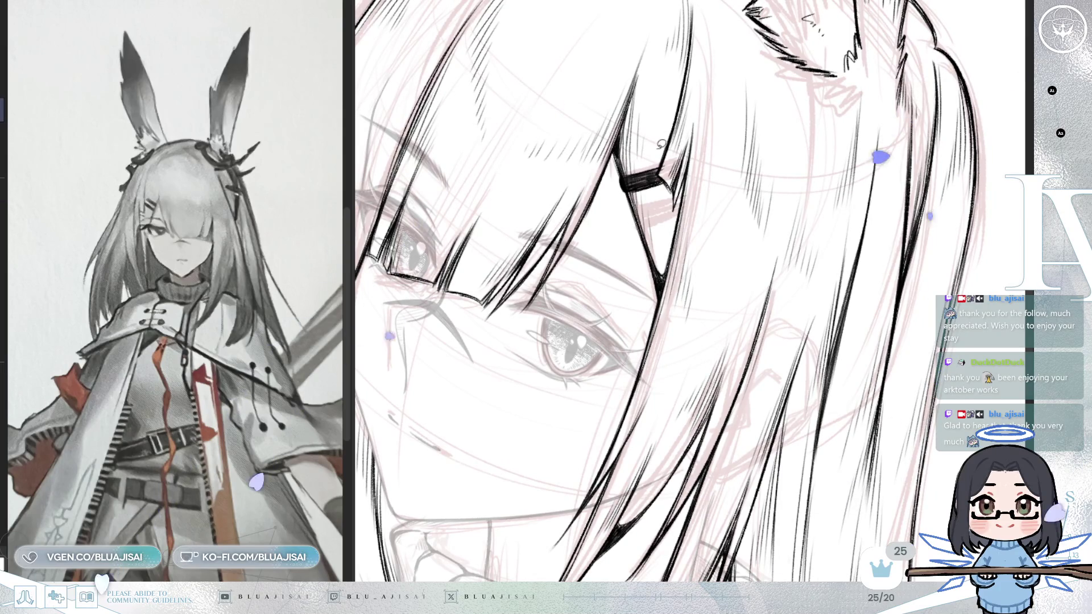
drag(706, 187, 725, 147)
drag(686, 194, 696, 217)
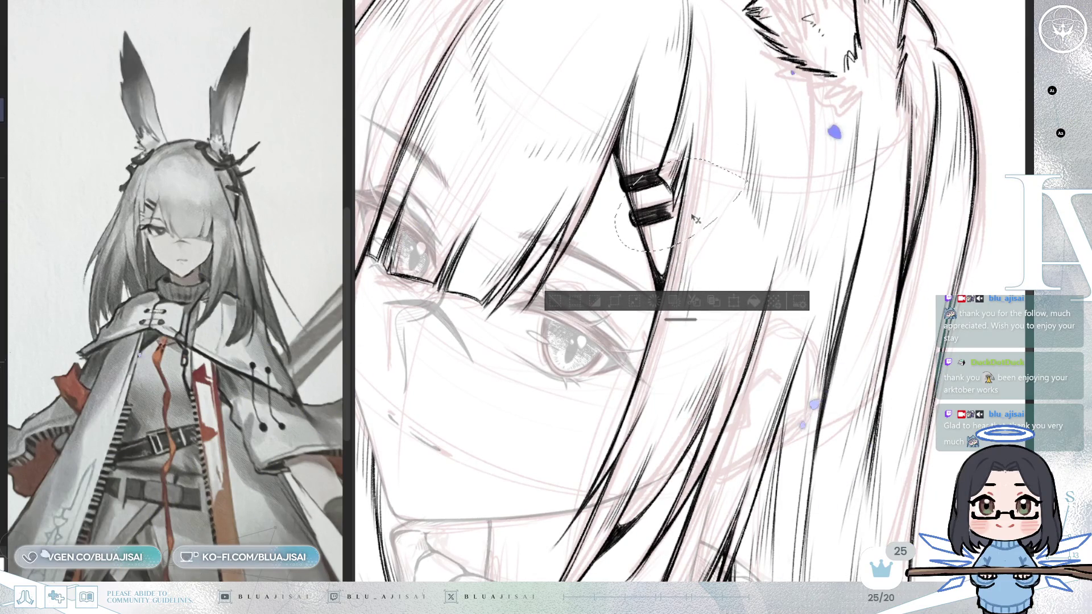
key(ctrl+d)
Zoom and rotate the view back out to see the whole head
drag(674, 369, 642, 208)
mouse_move(569, 538)
mouse_down()
mouse_move(633, 34)
mouse_move(473, 316)
mouse_move(519, 53)
mouse_move(463, 134)
mouse_move(478, 227)
mouse_move(731, 117)
mouse_move(726, 175)
mouse_move(671, 159)
mouse_move(857, 107)
mouse_up()
mouse_move(644, 219)
mouse_down()
mouse_move(586, 250)
mouse_move(677, 233)
mouse_move(679, 188)
mouse_move(669, 196)
mouse_up()
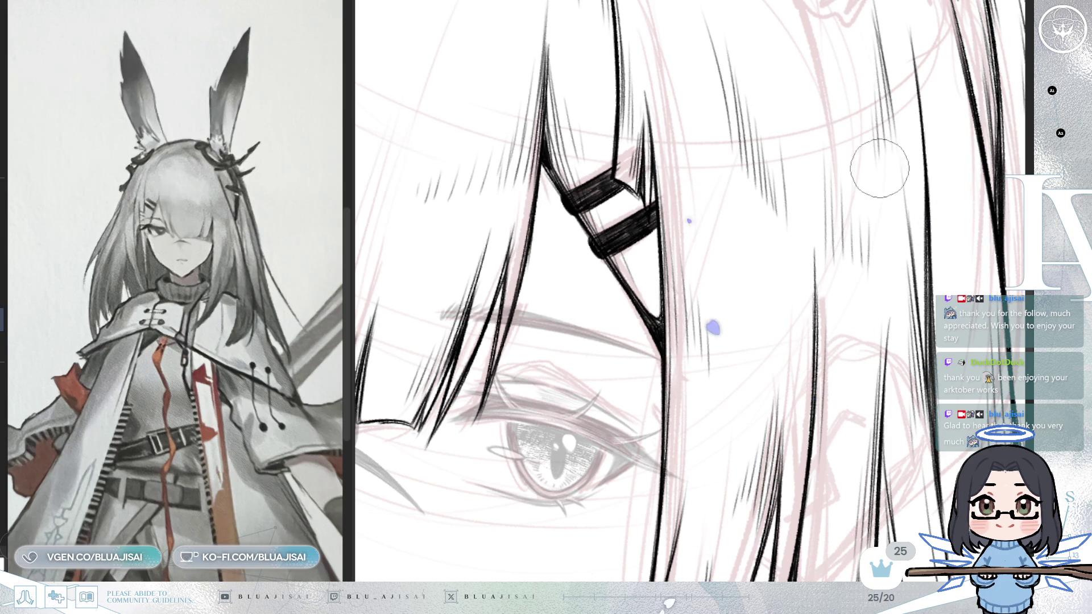
scroll(622, 153, down, 5)
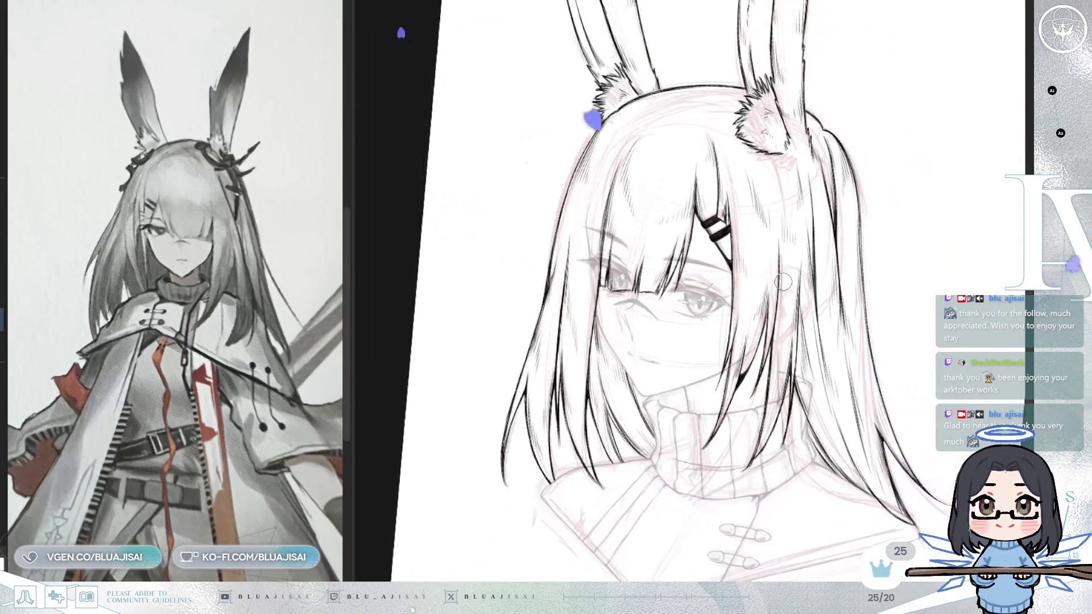
Fit the page in the window, hide the red sketch layer, and recentre the line art
key(ctrl+0)
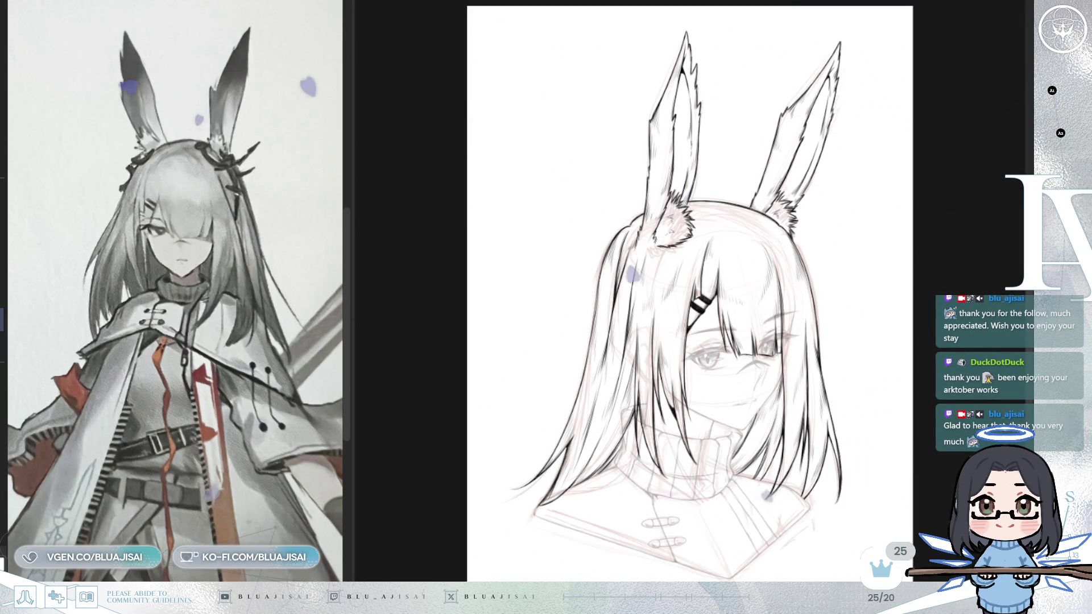
key(h)
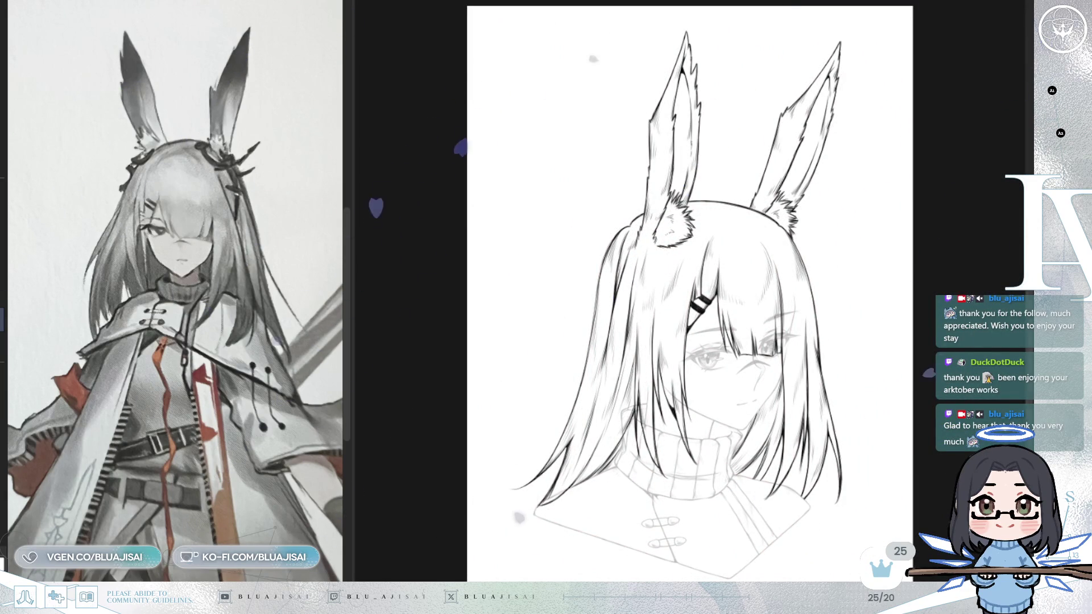
drag(826, 326, 804, 283)
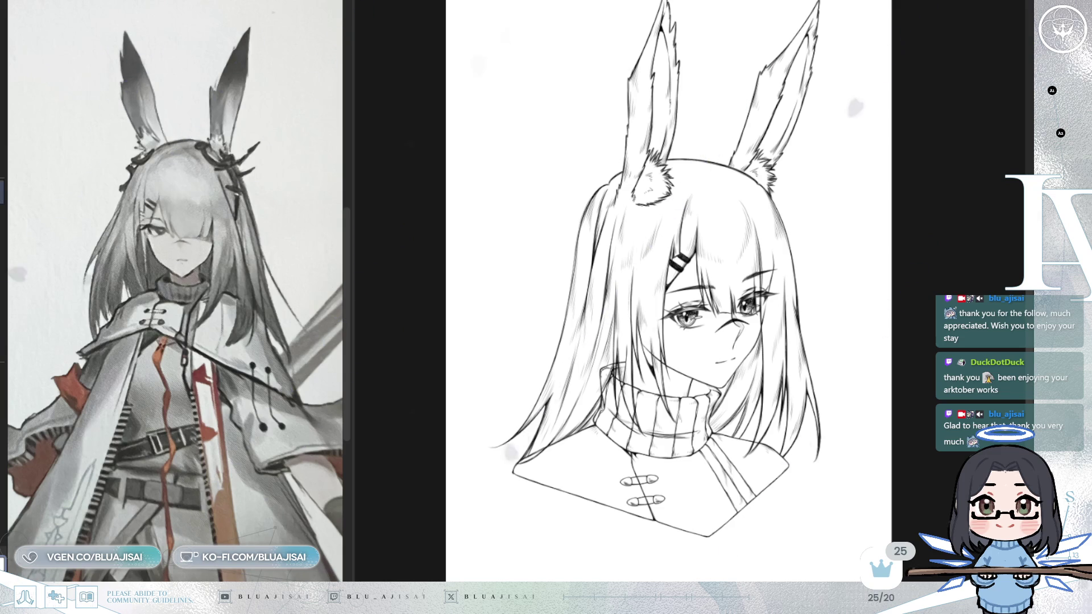
Zoom in and add a few denser hatching strokes at the collar's inner corner
scroll(744, 379, up, 1)
scroll(744, 379, up, 5)
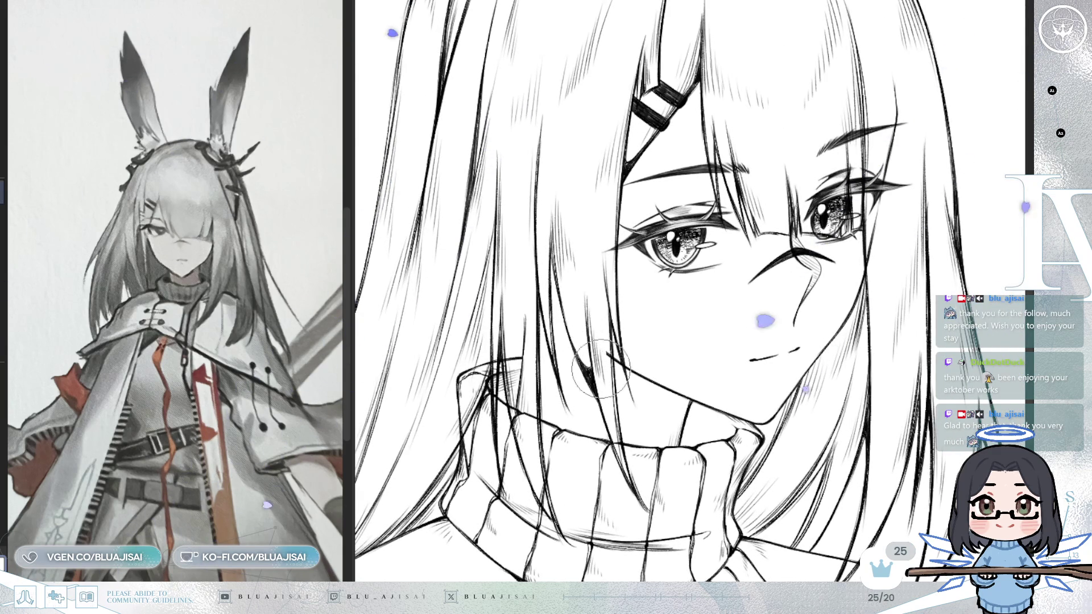
drag(512, 372, 524, 393)
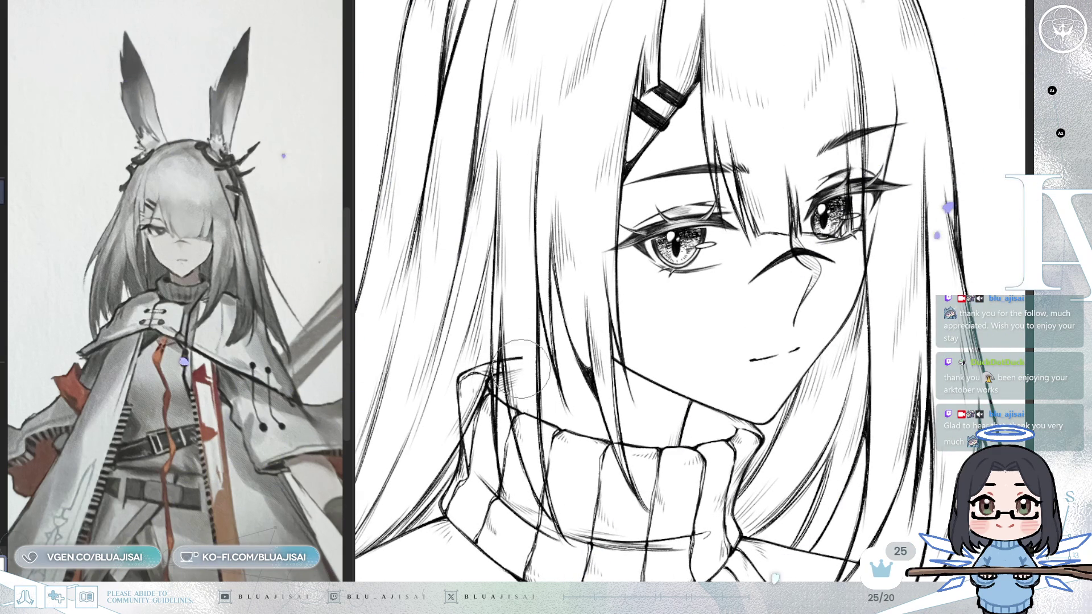
Pan and zoom to inspect the right eye and the ear at the top
drag(879, 186, 870, 205)
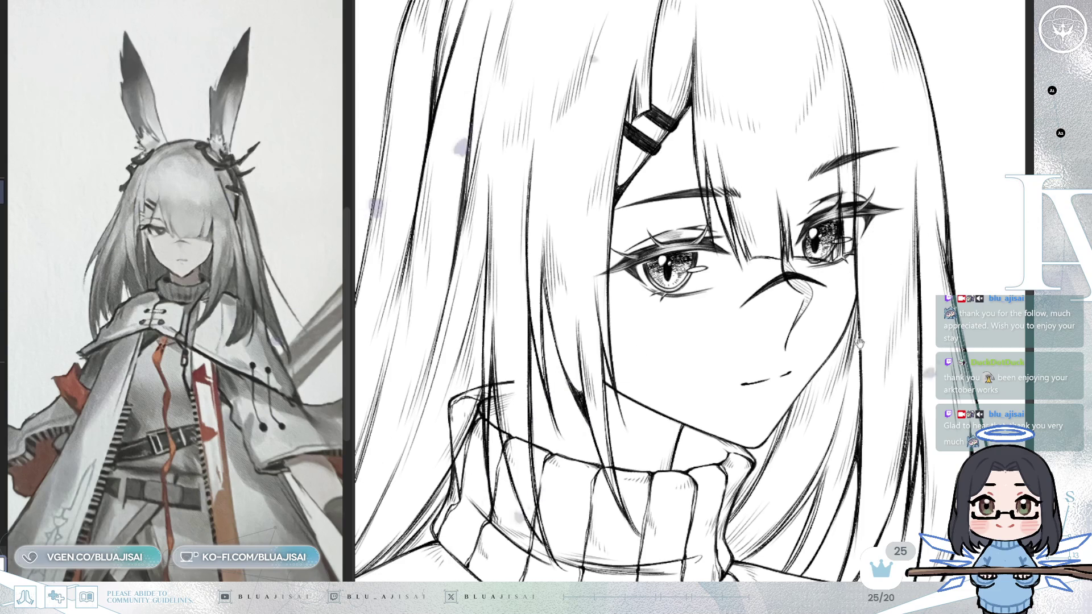
scroll(898, 236, down, 3)
drag(894, 309, 853, 343)
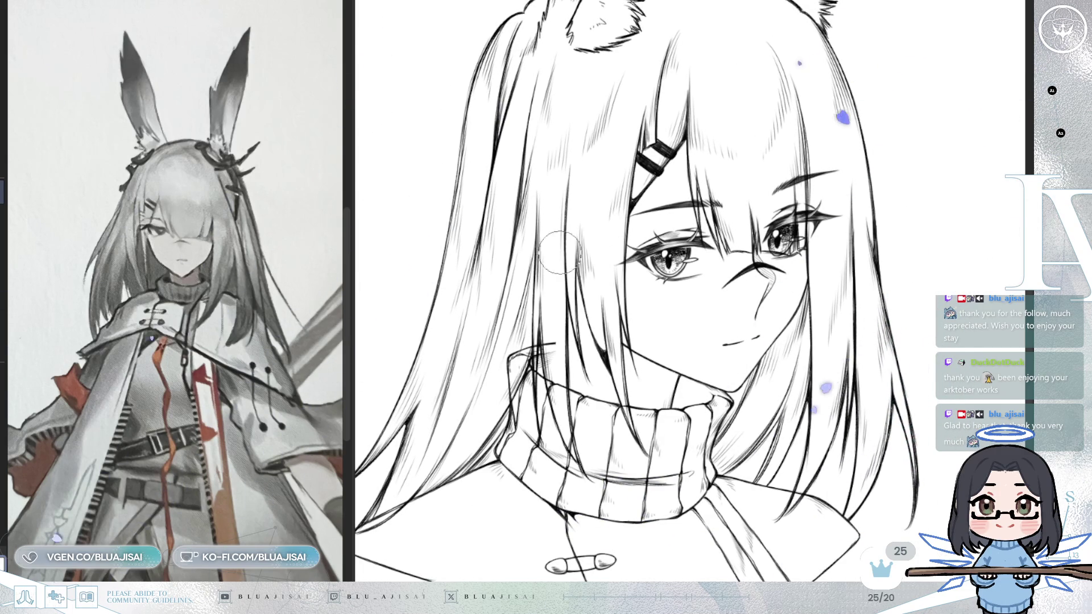
scroll(559, 334, up, 1)
scroll(557, 410, up, 2)
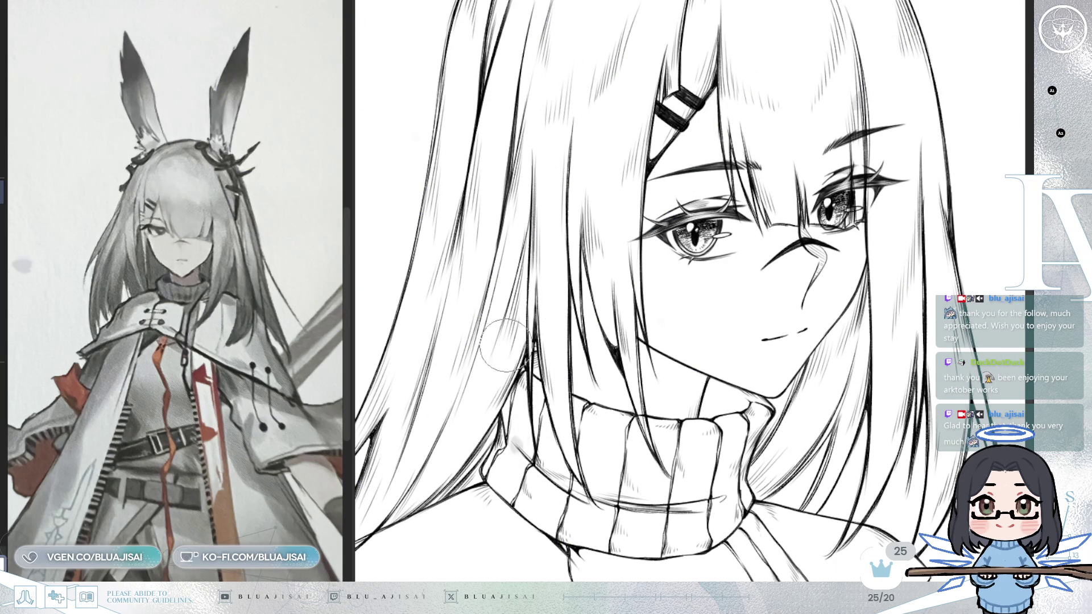
scroll(510, 393, down, 2)
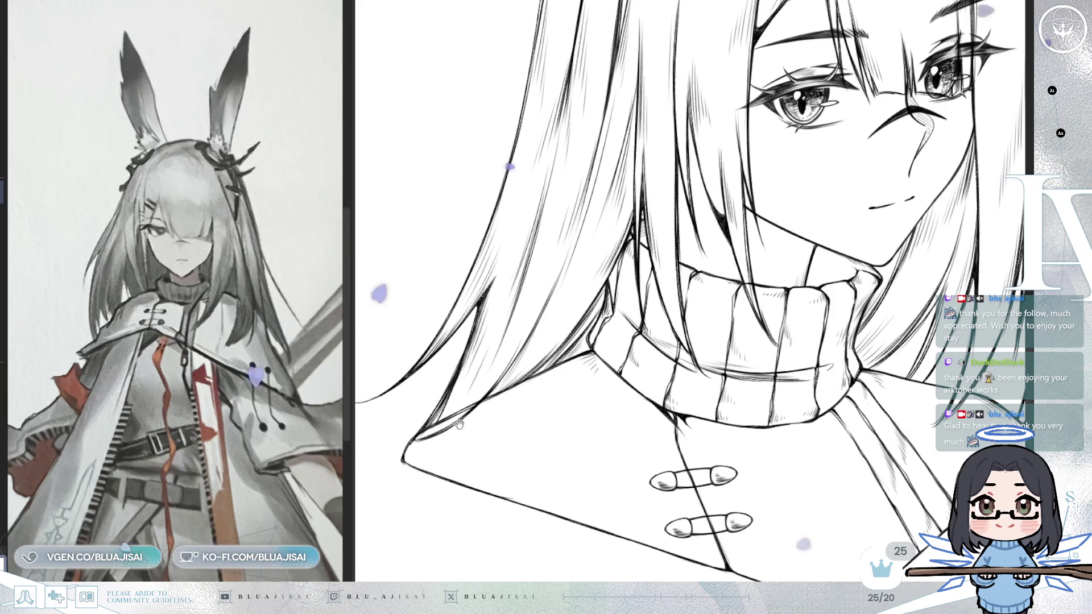
scroll(496, 402, up, 2)
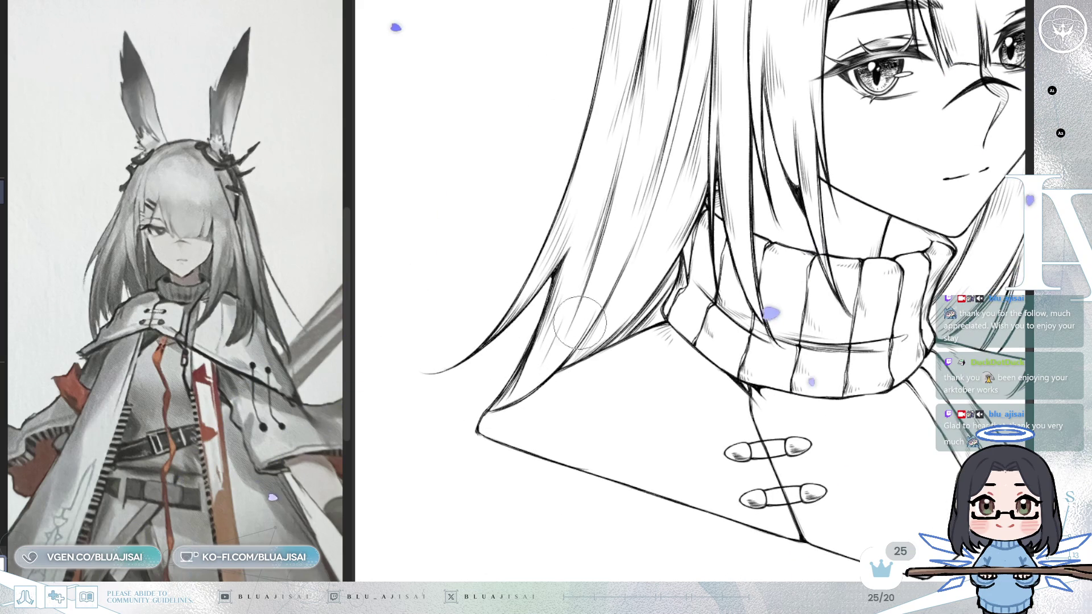
scroll(718, 193, down, 2)
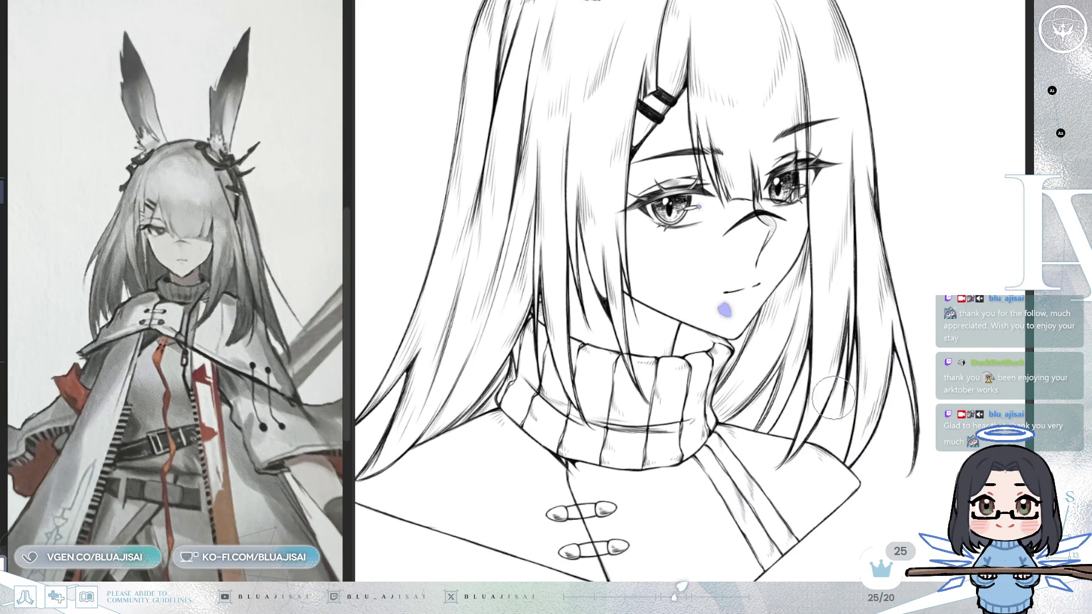
scroll(729, 301, up, 2)
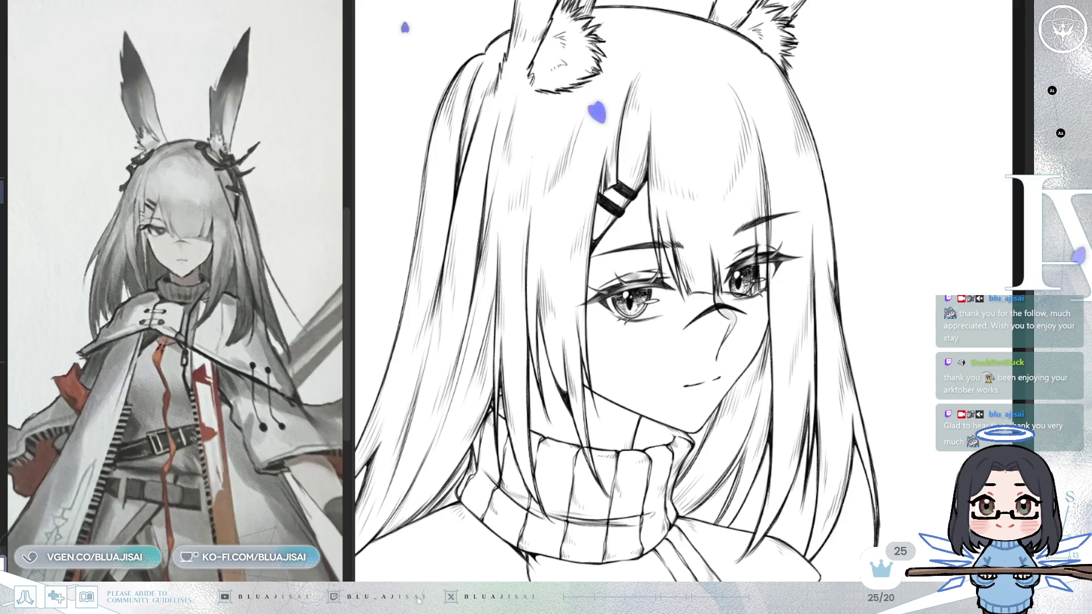
scroll(573, 245, up, 4)
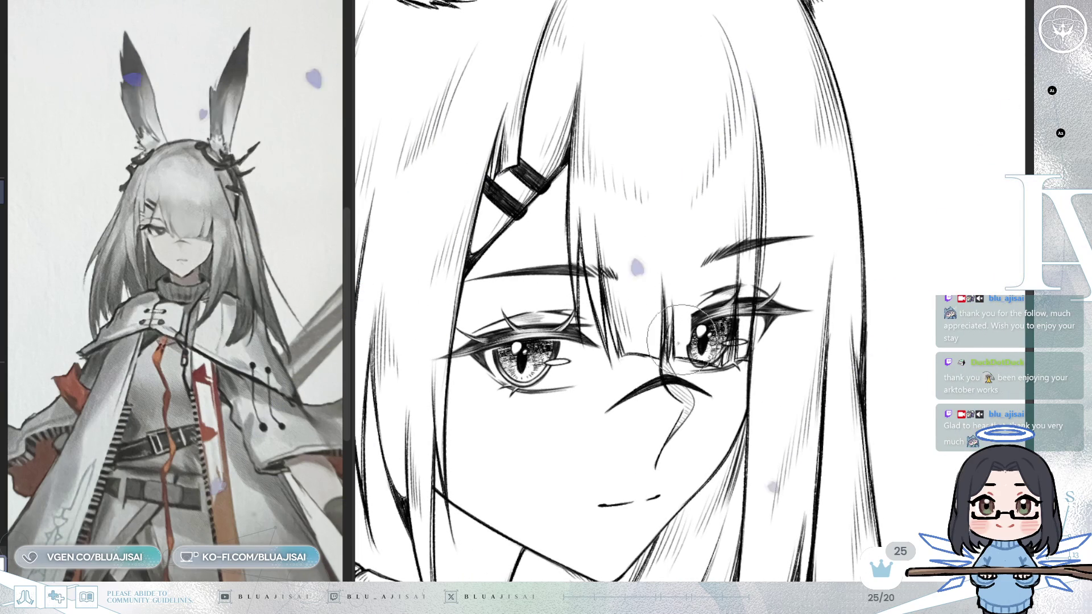
Erase the right eye's open iris and highlight so it reads as a closed wink
mouse_move(684, 347)
mouse_down()
mouse_move(714, 348)
mouse_move(725, 313)
mouse_move(711, 239)
mouse_move(697, 228)
mouse_move(726, 230)
mouse_move(744, 207)
mouse_move(742, 338)
mouse_up()
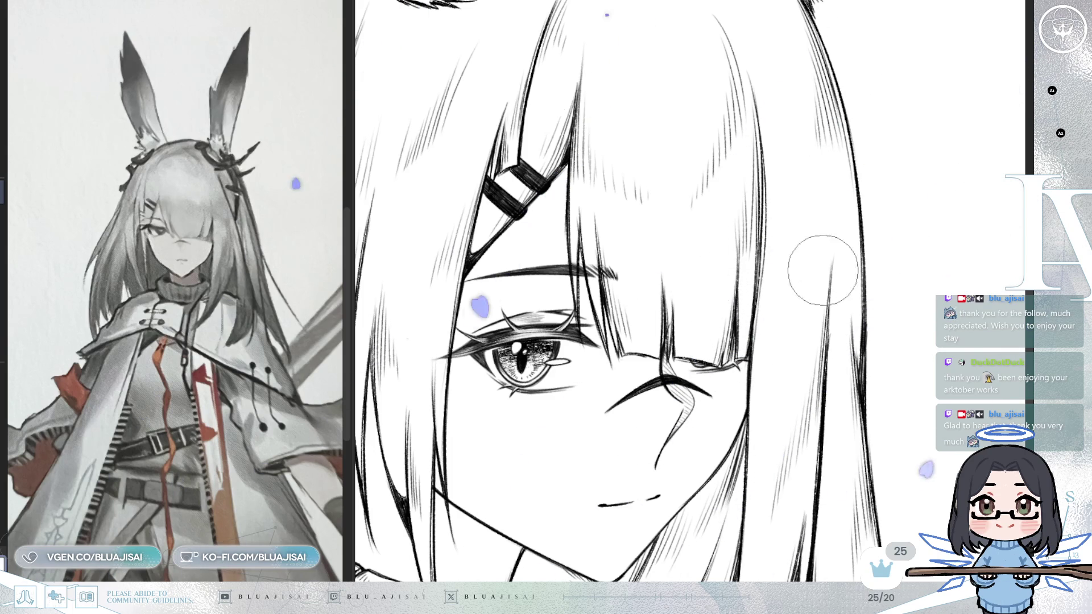
scroll(785, 260, down, 1)
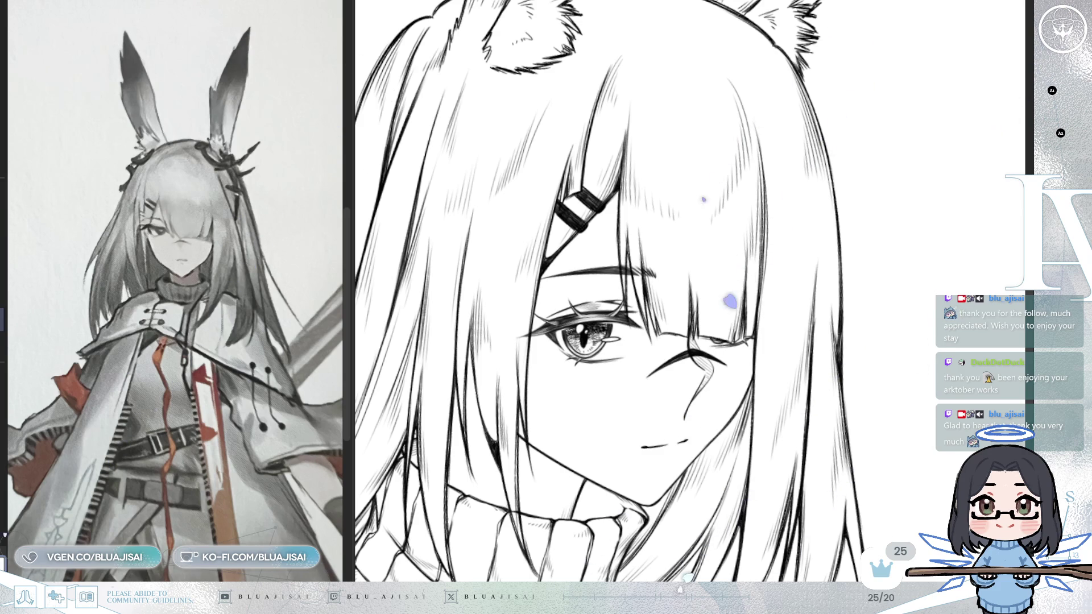
scroll(644, 289, up, 2)
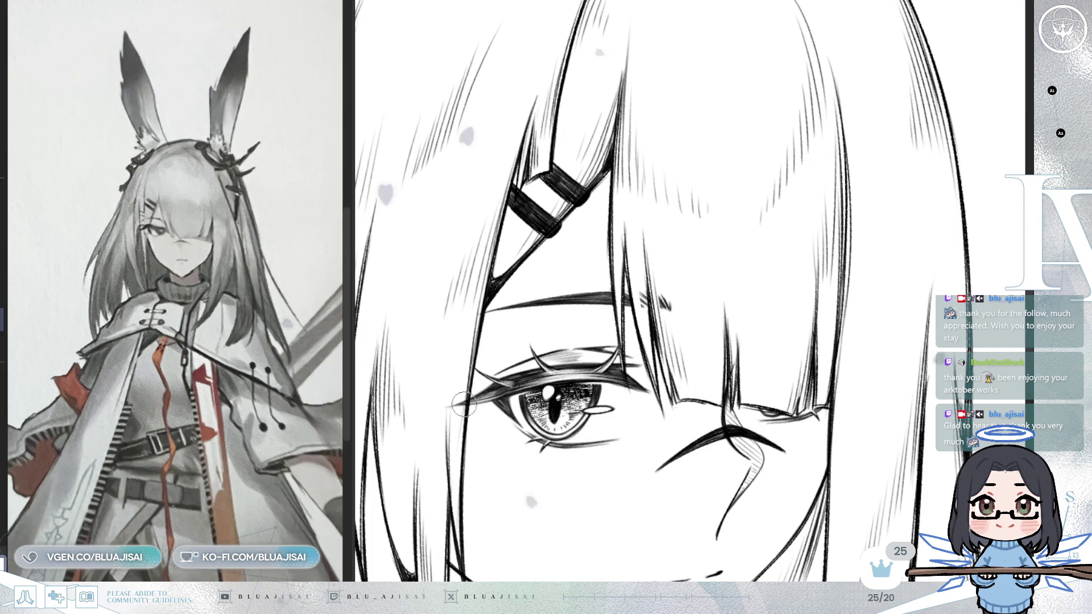
scroll(901, 303, down, 2)
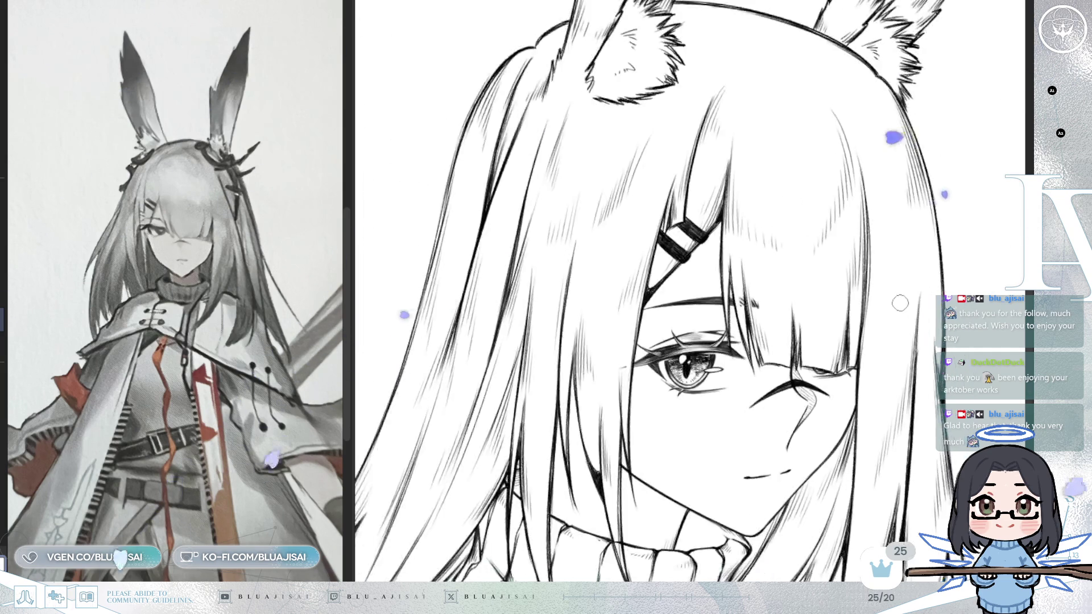
scroll(901, 303, down, 4)
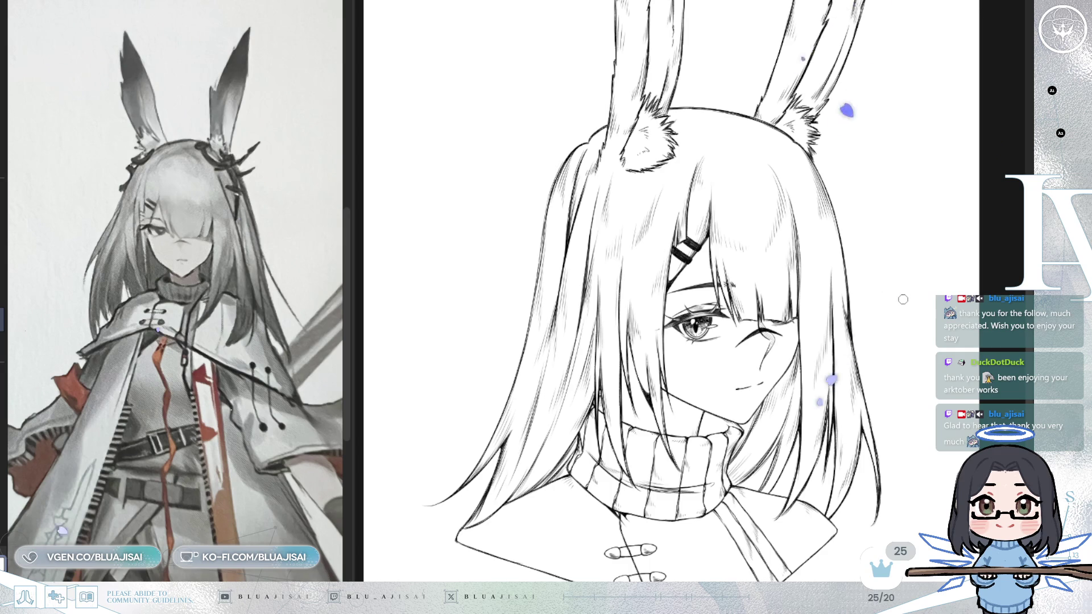
key(m)
key(m)
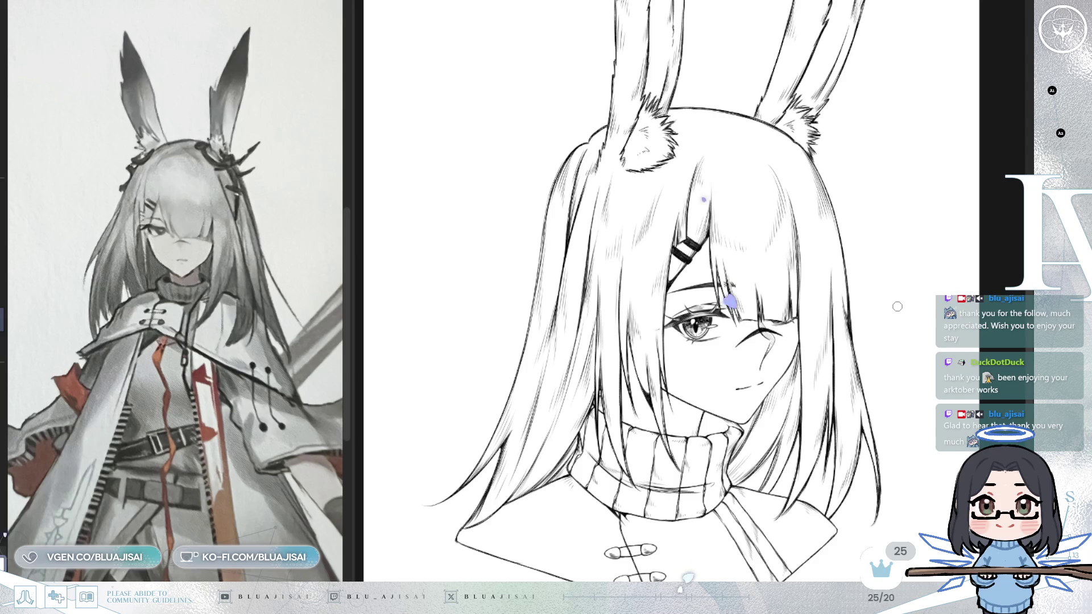
drag(899, 330, 897, 275)
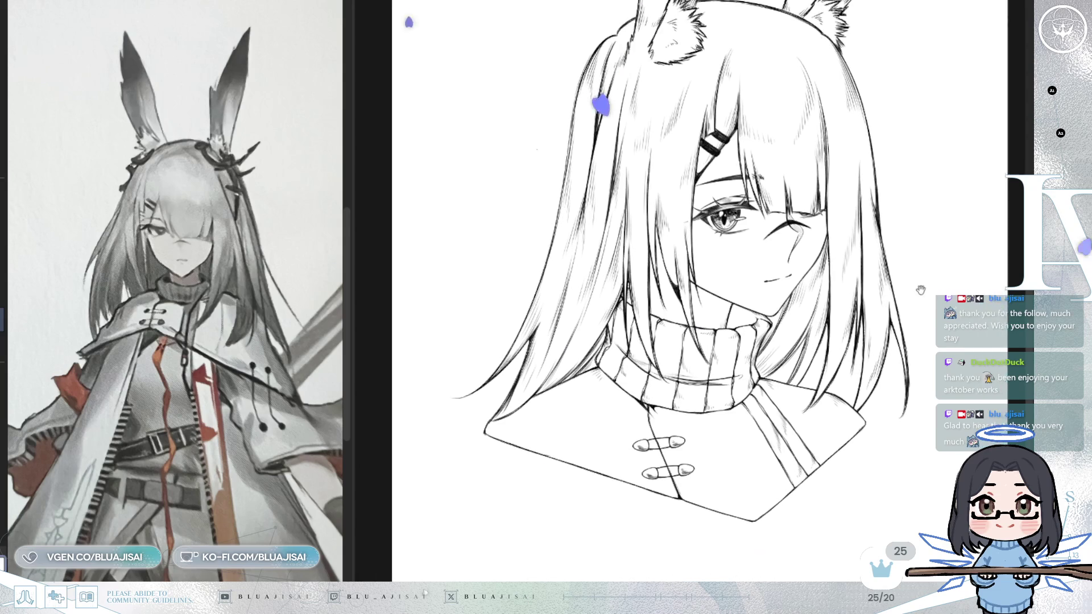
drag(882, 334, 904, 298)
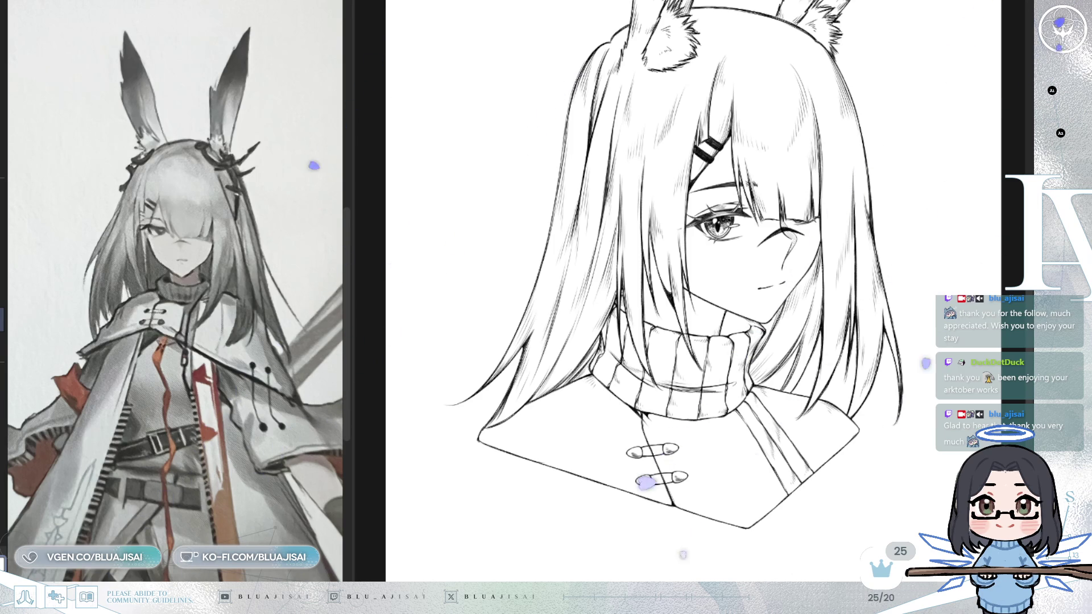
scroll(978, 279, down, 5)
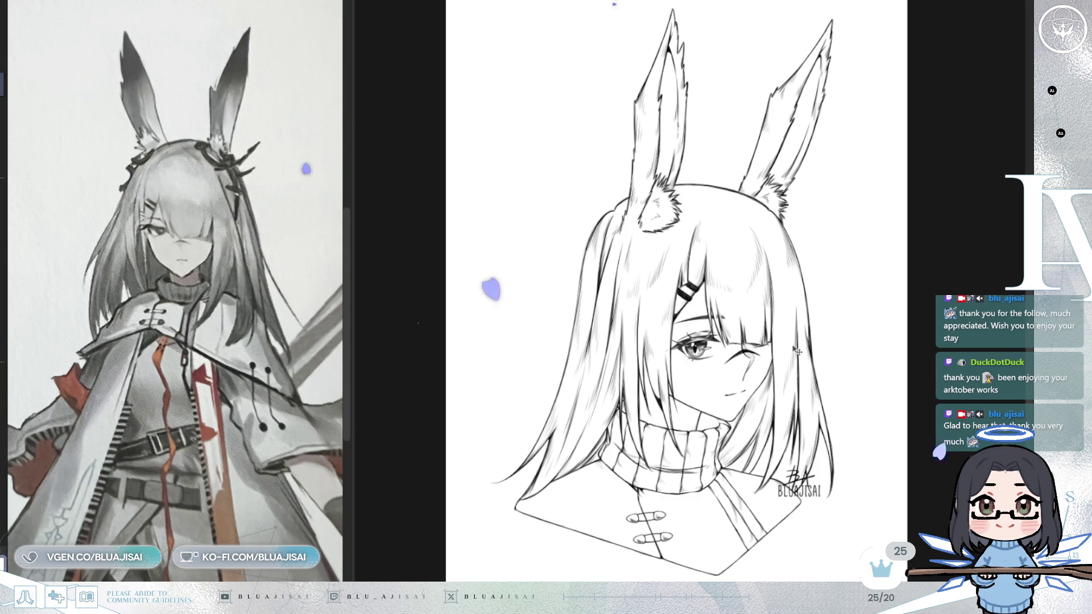
Drag the signature from the lower right to the lower left beside the hair tips
mouse_move(860, 526)
mouse_down()
mouse_move(621, 457)
mouse_move(602, 499)
mouse_move(603, 587)
mouse_move(603, 512)
mouse_move(583, 463)
mouse_up()
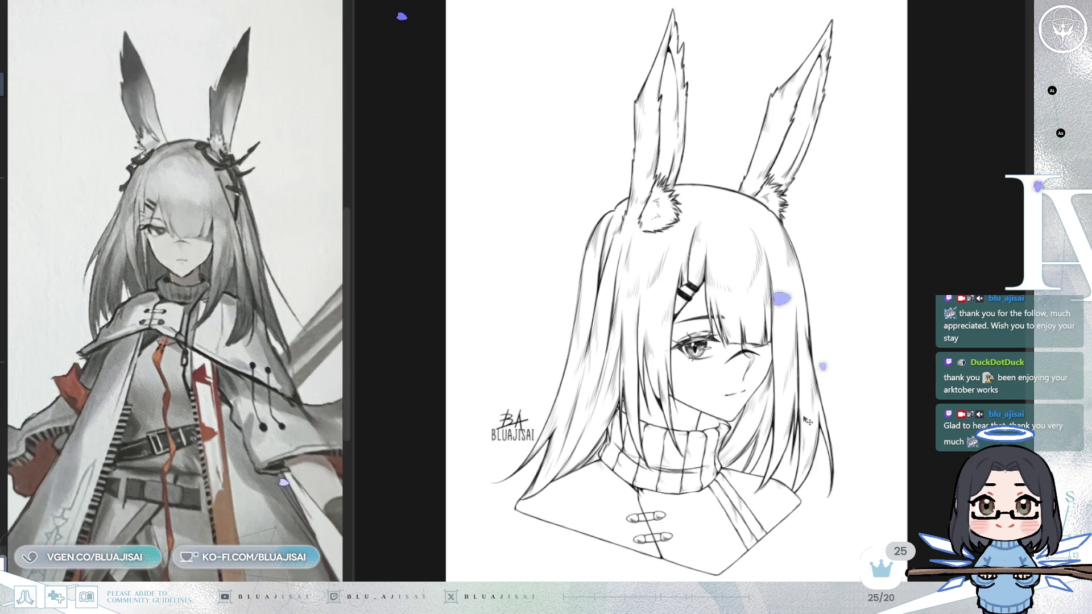